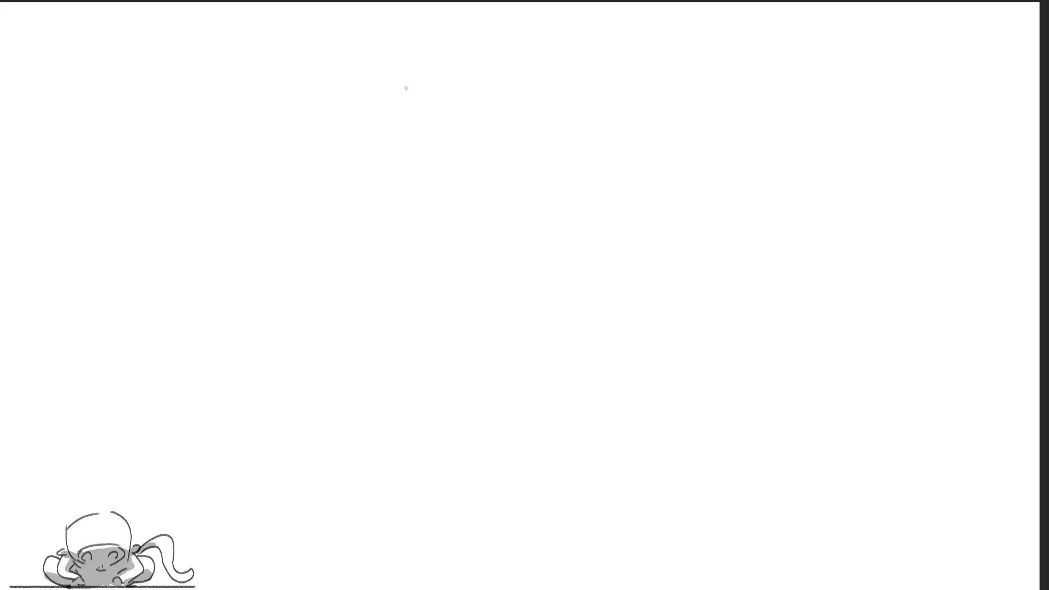
Step: Sketch the head oval with its chin, crossing jaw line and the neck-to-shoulder line
mouse_move(409, 66)
left_mouse_down()
mouse_move(418, 142)
mouse_move(451, 36)
mouse_move(498, 74)
mouse_move(483, 127)
mouse_move(430, 153)
left_mouse_up()
left_click_drag(498, 86, 480, 146)
mouse_move(423, 168)
left_mouse_down()
mouse_move(499, 90)
mouse_move(454, 182)
left_mouse_up()
left_click_drag(425, 155, 436, 161)
left_click_drag(515, 144, 448, 168)
Step: Rough in the left shoulder curve, the body's right side, a loop left of the head, and shoulder lines
left_click_drag(504, 161, 416, 252)
mouse_move(417, 182)
left_mouse_down()
mouse_move(484, 151)
mouse_move(469, 285)
left_mouse_up()
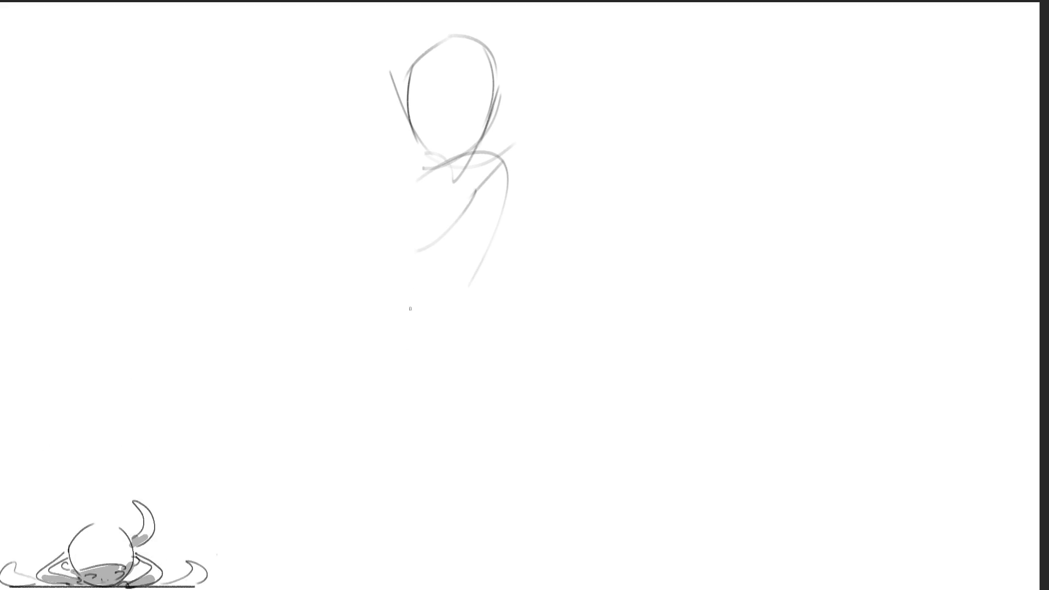
mouse_move(379, 146)
left_mouse_down()
mouse_move(433, 175)
mouse_move(338, 108)
mouse_move(331, 164)
left_mouse_up()
left_click_drag(372, 163, 420, 169)
left_click_drag(373, 137, 433, 167)
Step: Sketch the bent raised arm: upper arm, forearm and the hand extending downward
mouse_move(453, 164)
left_mouse_down()
mouse_move(499, 149)
mouse_move(466, 189)
left_mouse_up()
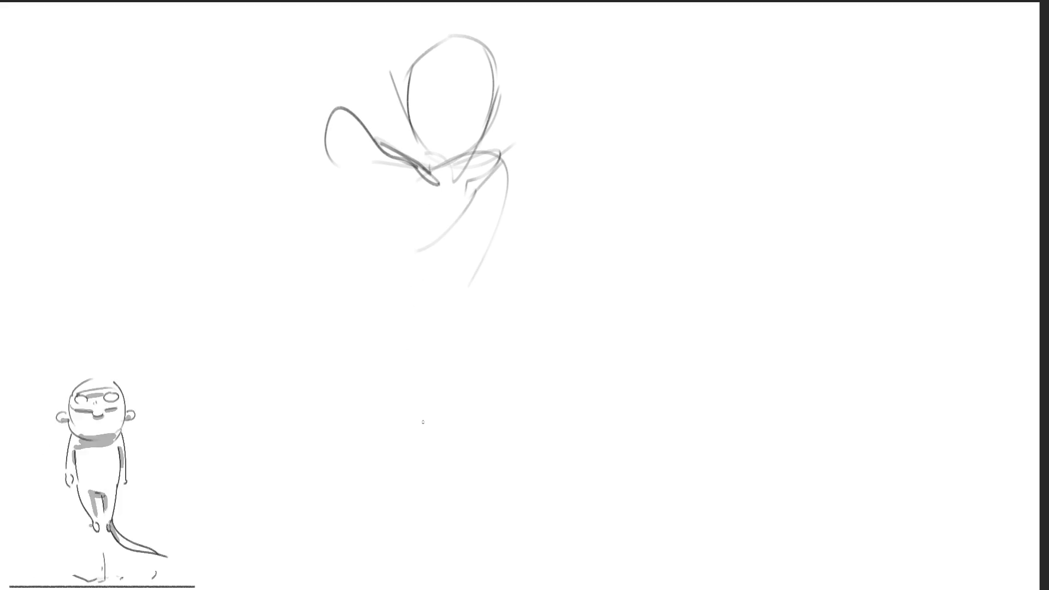
mouse_move(376, 171)
left_mouse_down()
mouse_move(356, 224)
mouse_move(418, 198)
left_mouse_up()
mouse_move(354, 243)
left_mouse_down()
mouse_move(418, 219)
mouse_move(425, 229)
left_mouse_up()
mouse_move(361, 249)
left_mouse_down()
mouse_move(422, 235)
mouse_move(384, 253)
mouse_move(388, 301)
left_mouse_up()
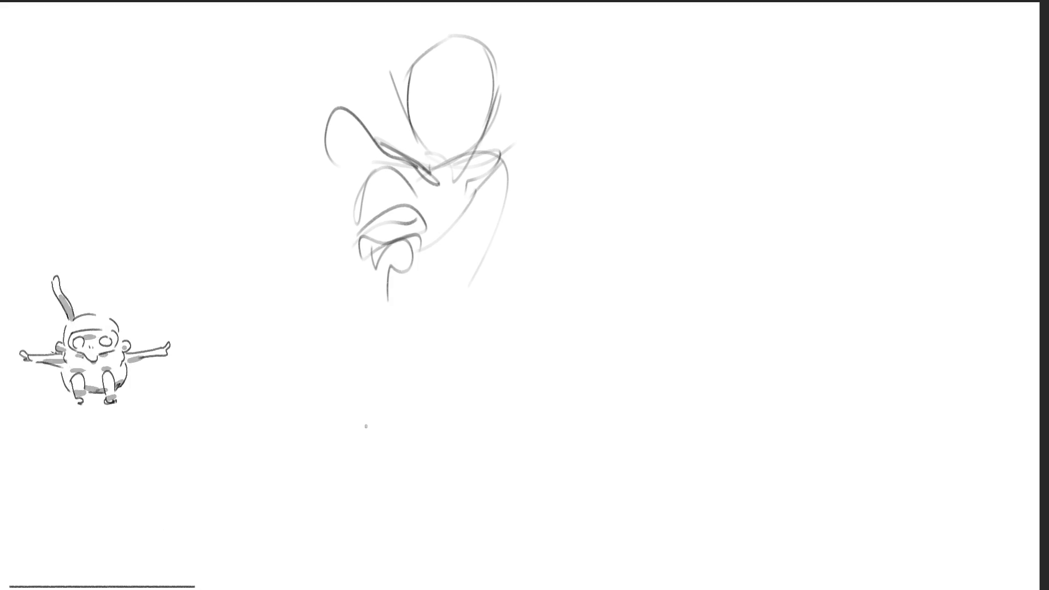
left_click_drag(372, 249, 407, 322)
left_click_drag(406, 241, 419, 347)
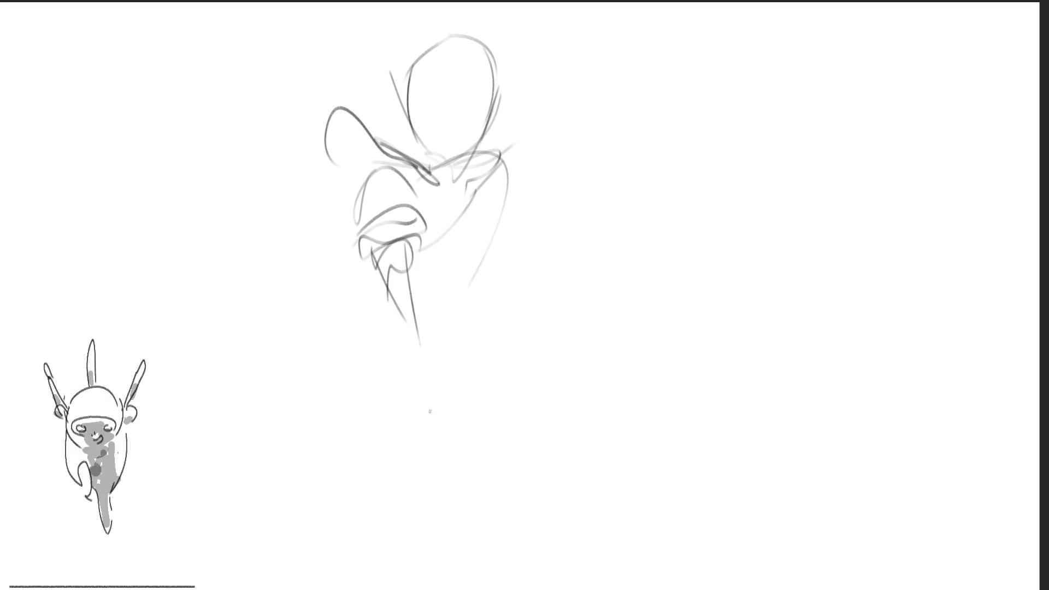
left_click_drag(423, 261, 428, 345)
Step: Draw the long body line, a faint side line, a looping ribbon from the shoulder and a diagonal guide
left_click_drag(403, 303, 437, 547)
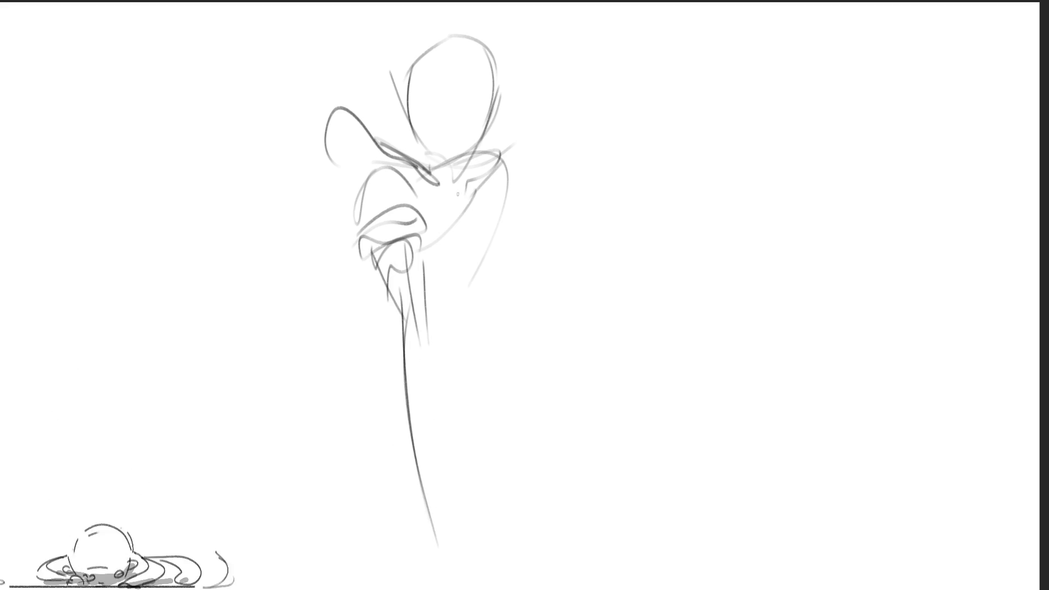
left_click_drag(387, 410, 404, 350)
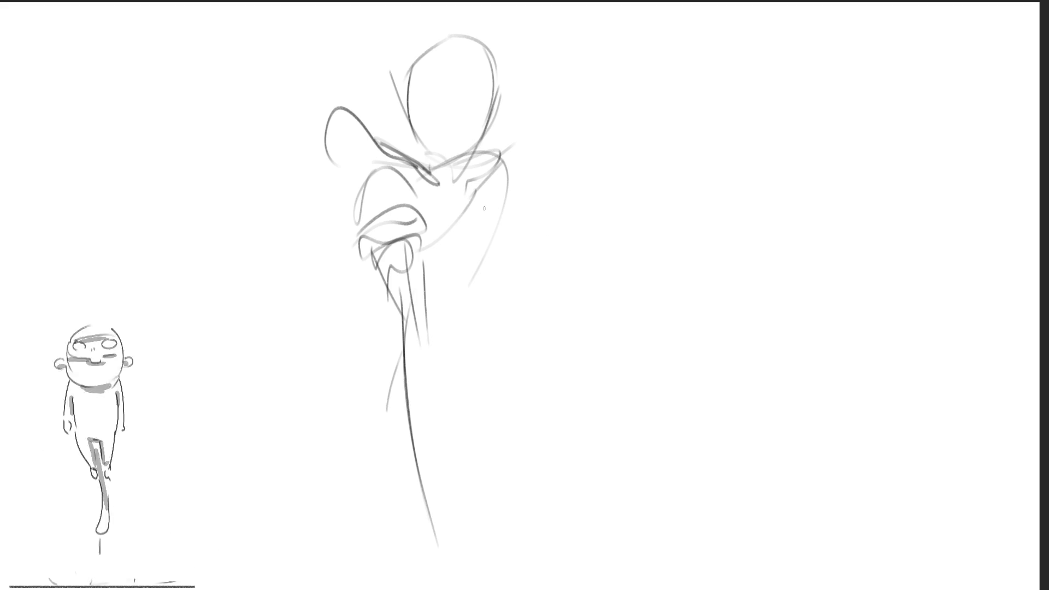
mouse_move(432, 172)
left_mouse_down()
mouse_move(443, 271)
mouse_move(550, 268)
mouse_move(386, 339)
mouse_move(362, 331)
left_mouse_up()
mouse_move(380, 334)
left_mouse_down()
mouse_move(550, 203)
mouse_move(572, 171)
left_mouse_up()
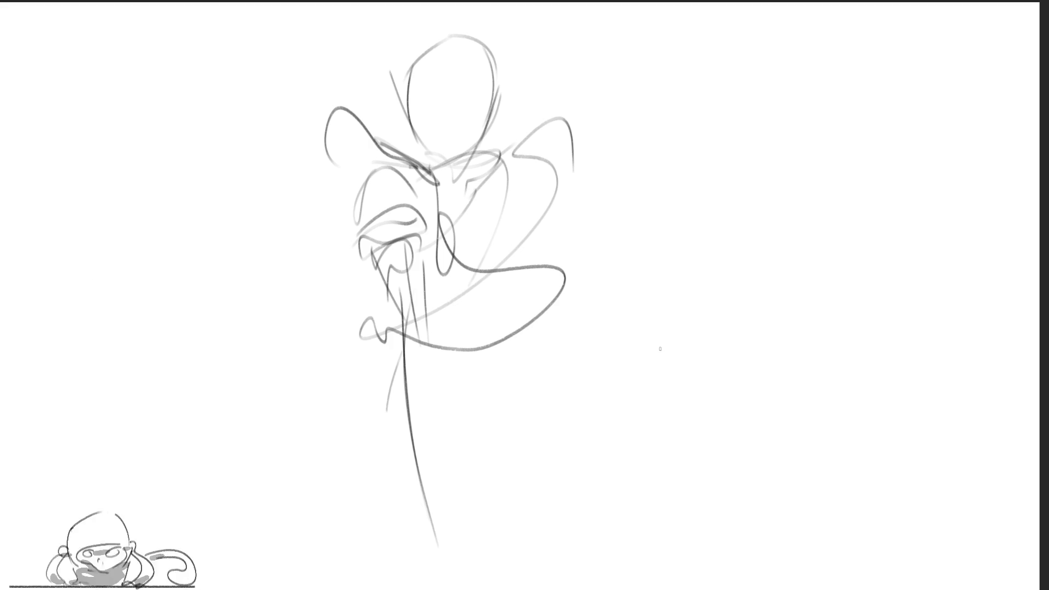
Step: Sketch a large ribbon loop to the right and the bow shape at the chest
mouse_move(515, 204)
left_mouse_down()
mouse_move(681, 257)
mouse_move(626, 295)
left_mouse_up()
left_click_drag(584, 239, 541, 257)
mouse_move(435, 213)
left_mouse_down()
mouse_move(473, 179)
mouse_move(485, 253)
left_mouse_up()
mouse_move(434, 225)
left_mouse_down()
mouse_move(505, 223)
mouse_move(523, 256)
left_mouse_up()
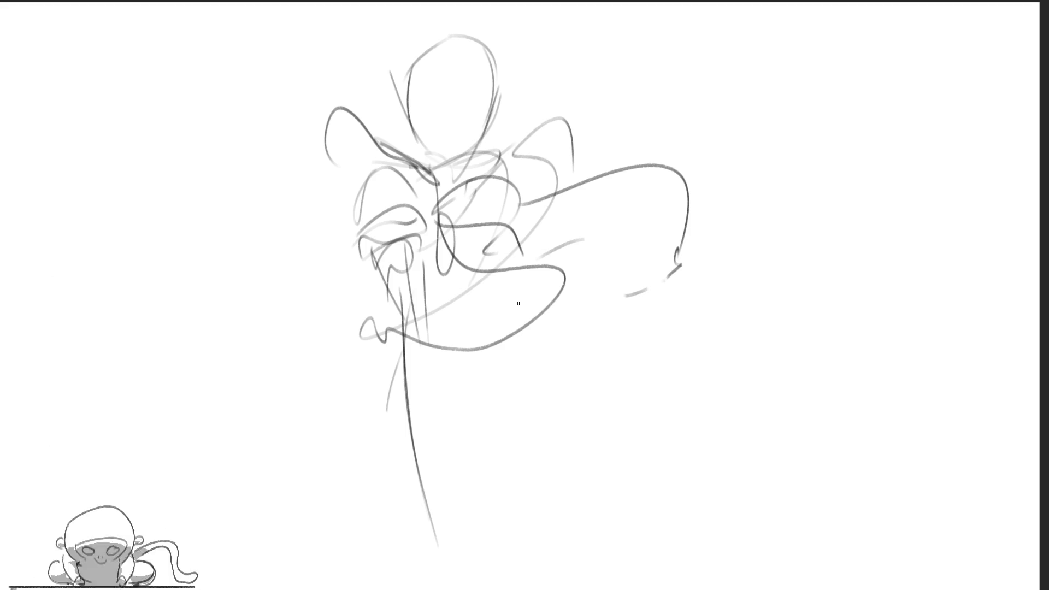
Step: Rough in the torso loop, waist strokes on both sides and the shorts' V shape
mouse_move(421, 346)
left_mouse_down()
mouse_move(428, 370)
mouse_move(515, 347)
left_mouse_up()
mouse_move(541, 331)
left_mouse_down()
mouse_move(556, 426)
mouse_move(520, 429)
left_mouse_up()
left_click_drag(426, 393, 479, 402)
left_click_drag(426, 405, 520, 429)
left_click_drag(557, 340, 585, 431)
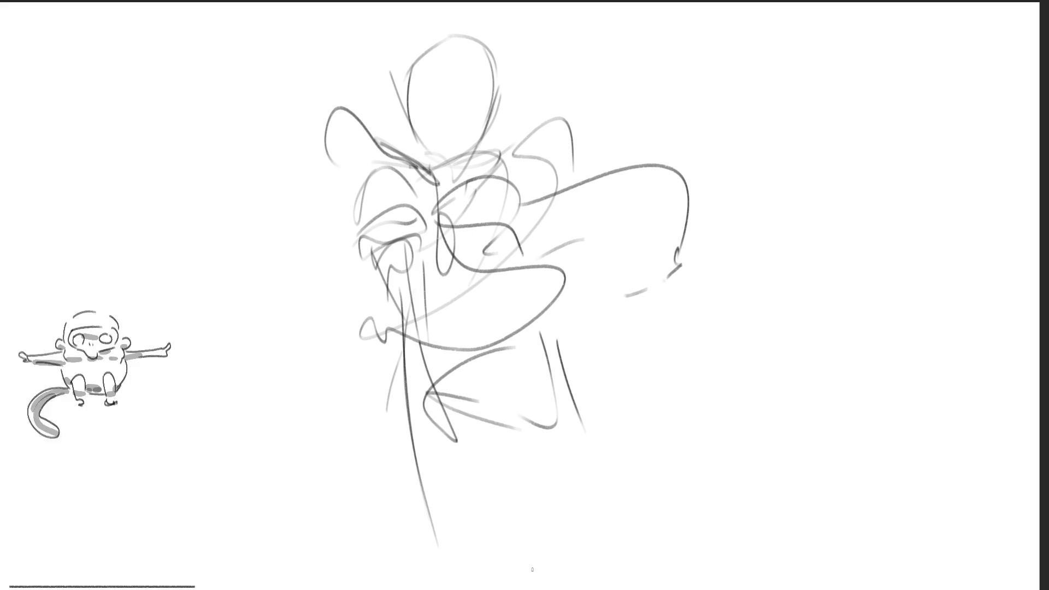
mouse_move(416, 383)
left_mouse_down()
mouse_move(424, 549)
mouse_move(478, 528)
mouse_move(525, 444)
left_mouse_up()
Step: Hatch the belt across the hips, sketch the shorts' lower right side and the leg lines
left_click_drag(385, 450, 489, 502)
mouse_move(399, 443)
left_mouse_down()
mouse_move(466, 467)
mouse_move(478, 550)
left_mouse_up()
left_click_drag(522, 489, 563, 470)
mouse_move(579, 457)
left_mouse_down()
mouse_move(601, 495)
mouse_move(530, 511)
left_mouse_up()
left_click_drag(579, 453, 595, 562)
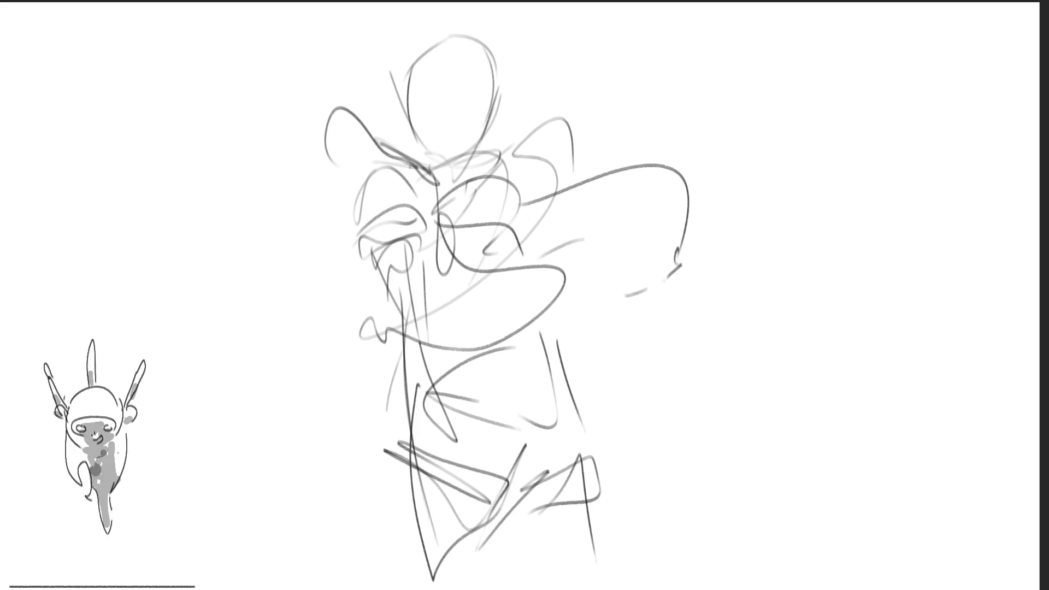
left_click_drag(406, 497, 399, 589)
left_click_drag(490, 526, 446, 589)
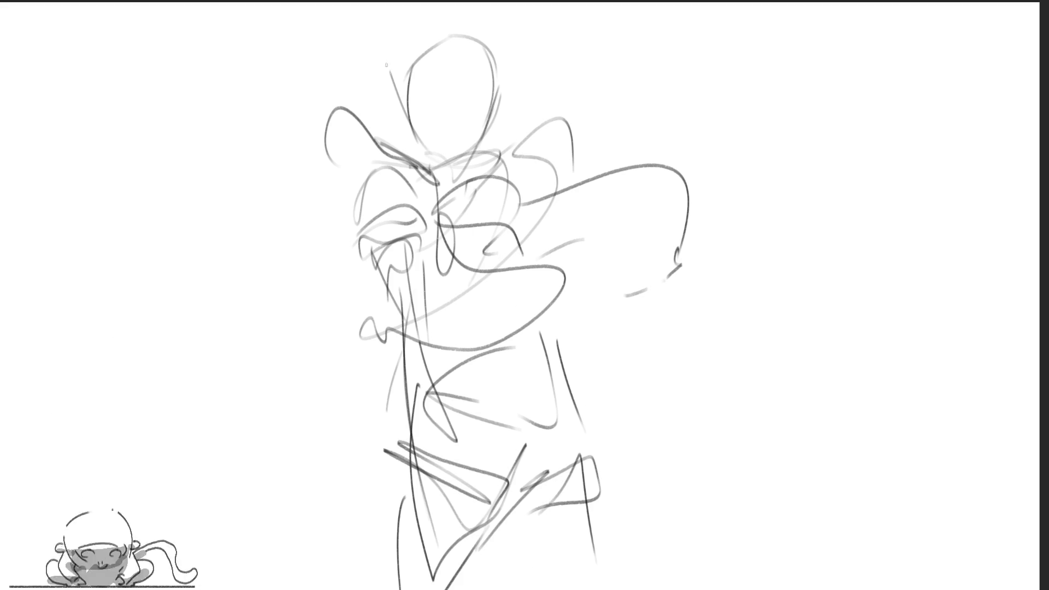
Step: Sketch hair strands on the head's left side and wavy hair streaming to the right
mouse_move(371, 34)
left_mouse_down()
mouse_move(350, 82)
mouse_move(383, 169)
mouse_move(350, 279)
left_mouse_up()
mouse_move(298, 210)
left_mouse_down()
mouse_move(345, 303)
mouse_move(246, 309)
left_mouse_up()
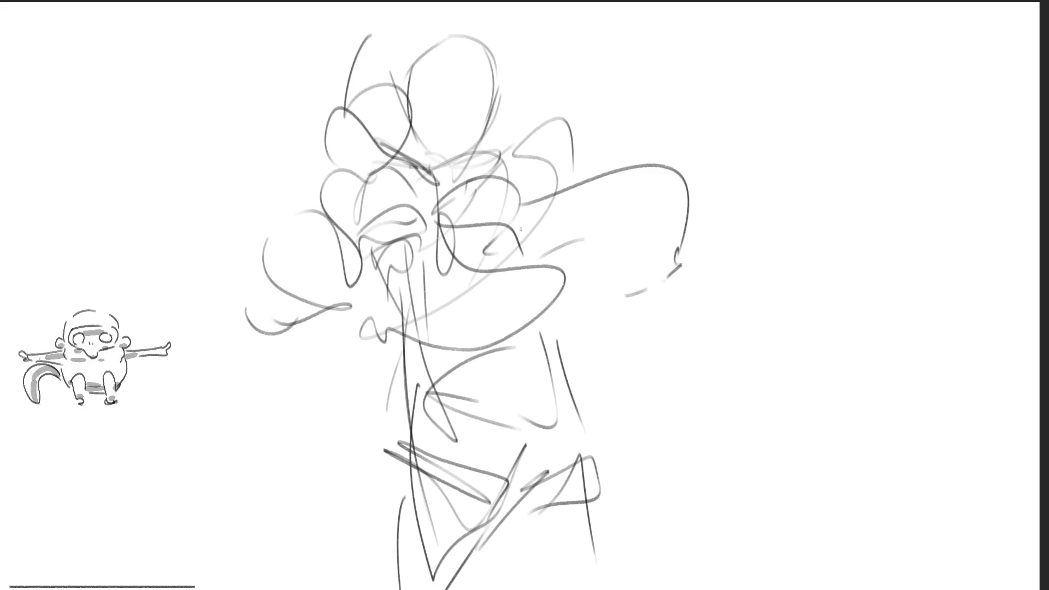
mouse_move(506, 65)
left_mouse_down()
mouse_move(500, 114)
mouse_move(700, 156)
left_mouse_up()
mouse_move(734, 127)
left_mouse_down()
mouse_move(734, 141)
mouse_move(760, 155)
left_mouse_up()
mouse_move(787, 104)
left_mouse_down()
mouse_move(716, 208)
mouse_move(721, 231)
left_mouse_up()
left_click_drag(743, 237, 750, 240)
Step: Add hair loops left of the head, a large loop and bow curl on top, then mirror the view
left_click_drag(236, 188, 267, 210)
left_click_drag(263, 232, 305, 272)
left_click_drag(365, 61, 448, 117)
left_click_drag(521, 38, 510, 70)
left_click_drag(456, 50, 538, 37)
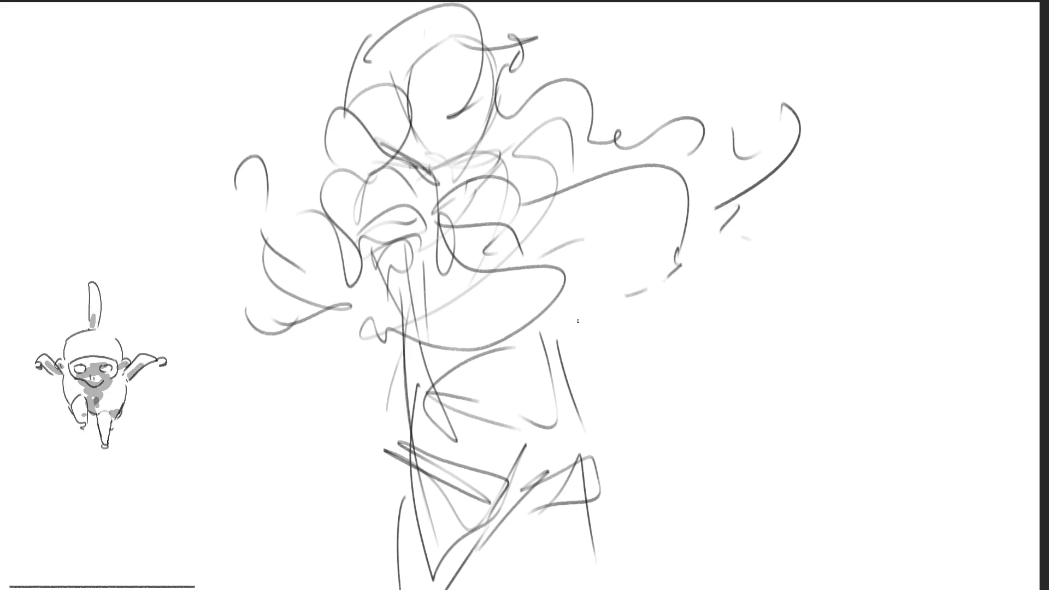
mouse_move(382, 488)
left_mouse_down()
mouse_move(371, 547)
mouse_move(407, 558)
mouse_move(495, 533)
left_mouse_up()
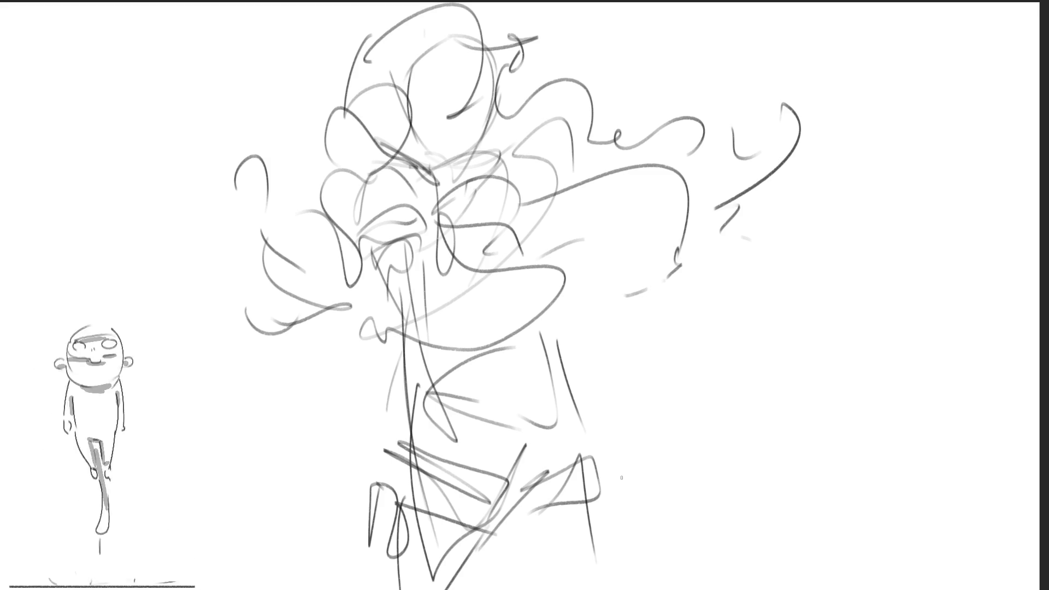
key("m")
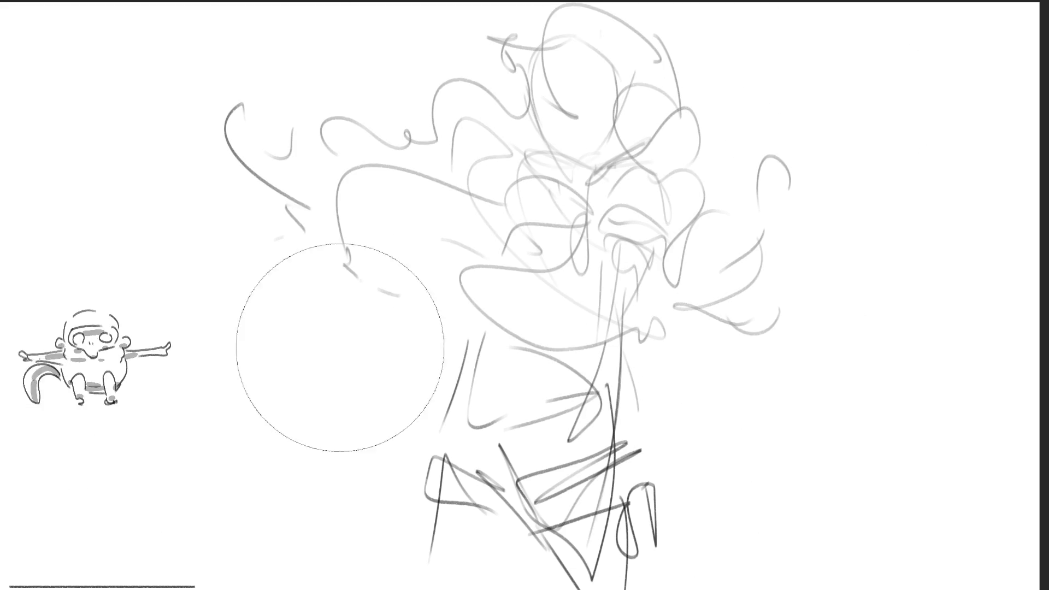
Step: Skew the whole sketch with Free Transform so the figure tilts, then begin the closed eye
key("ctrl+t")
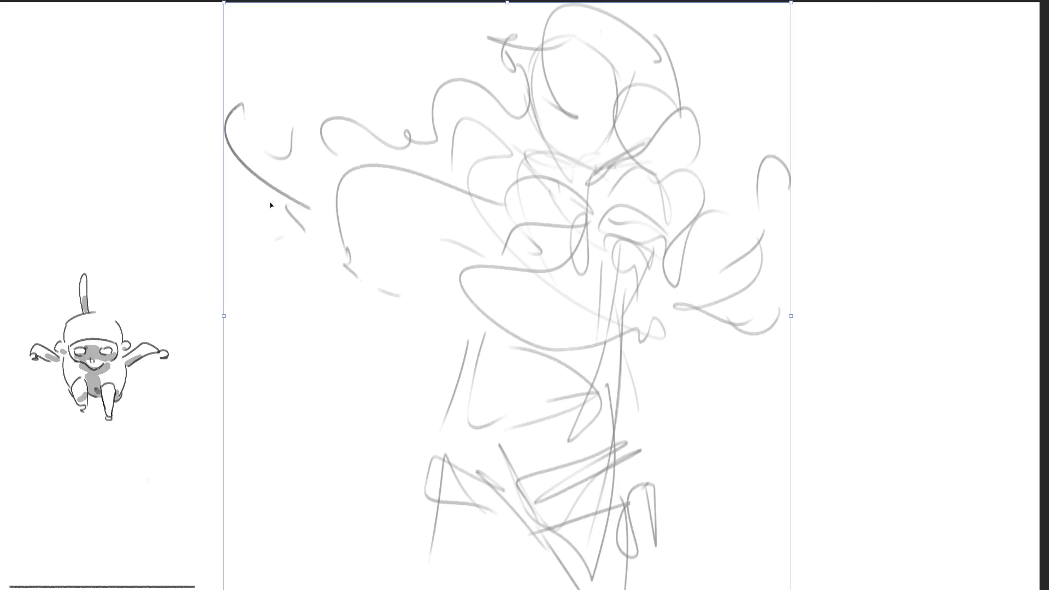
left_click_drag(224, 317, 208, 349)
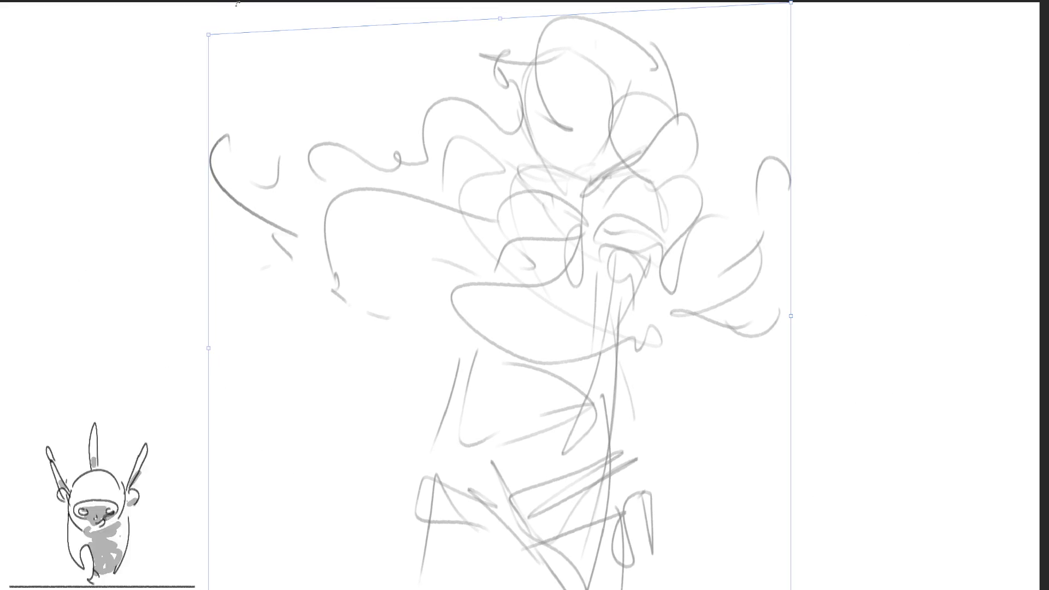
key("Return")
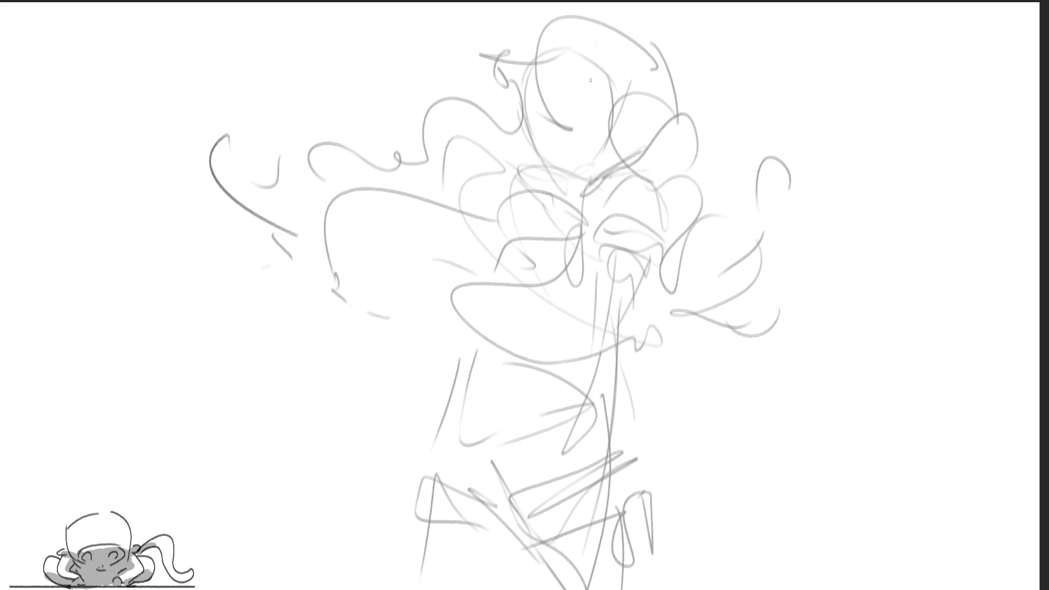
mouse_move(533, 116)
left_mouse_down()
mouse_move(545, 123)
mouse_move(529, 112)
mouse_move(534, 128)
mouse_move(564, 140)
mouse_move(588, 130)
left_mouse_up()
Step: Redraw the closed eye and the face contour down to the chin, then flip the view back
key("ctrl+z")
key("ctrl+z")
key("ctrl+z")
key("ctrl+z")
key("ctrl+z")
key("ctrl+z")
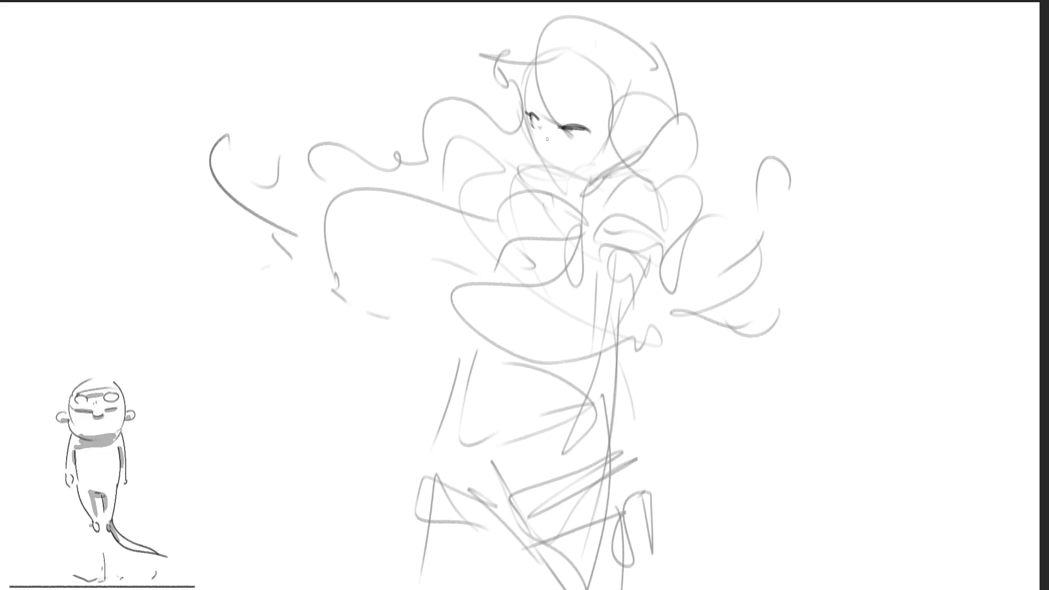
mouse_move(527, 131)
left_mouse_down()
mouse_move(558, 173)
mouse_move(552, 164)
left_mouse_up()
key("ctrl+z")
key("ctrl+z")
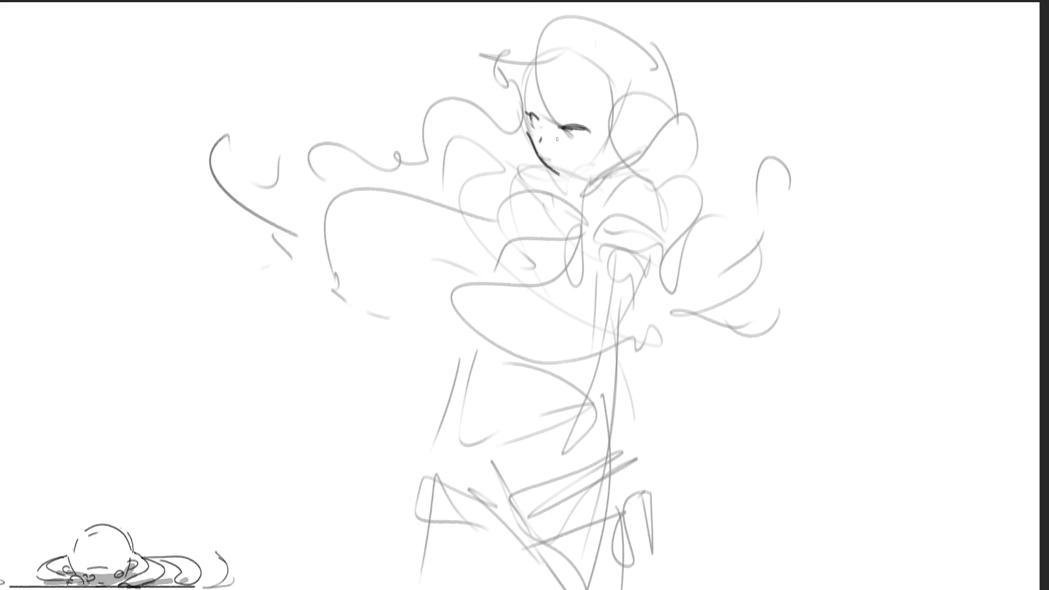
left_click_drag(557, 174, 591, 172)
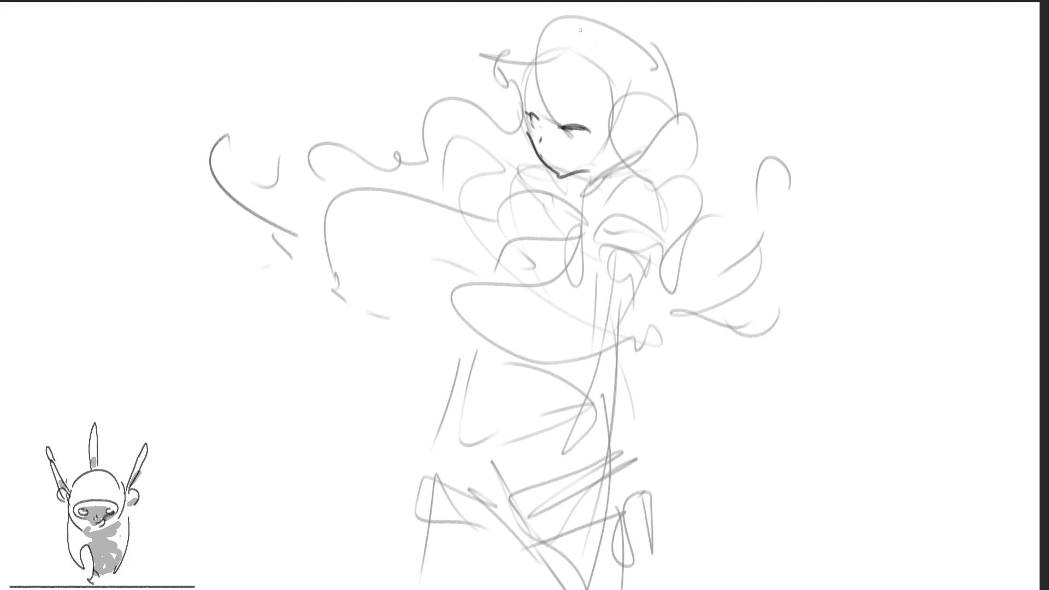
key("m")
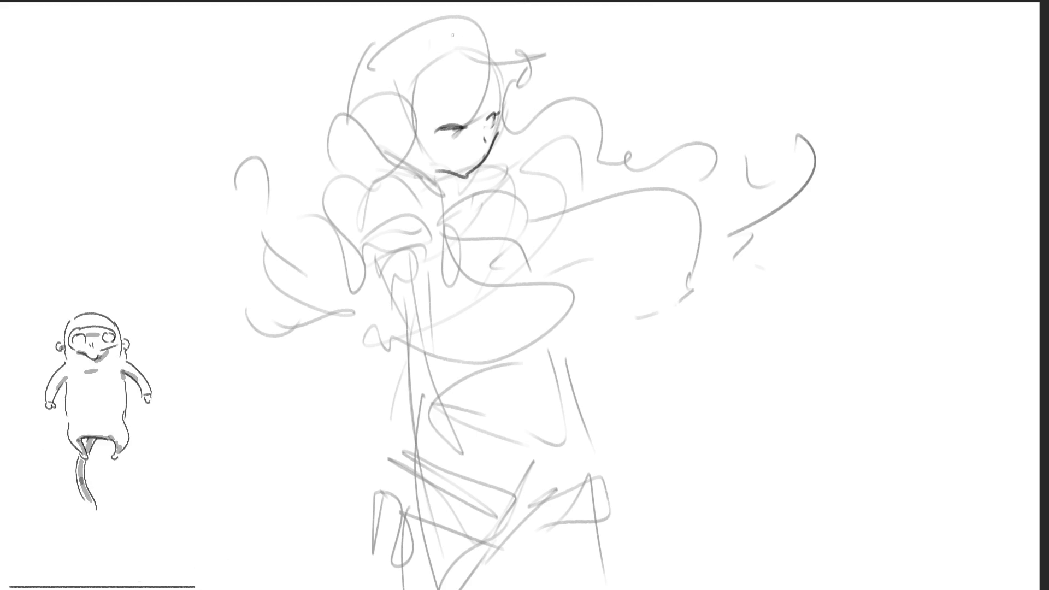
Step: Ink the head's top-right outline and the hair strands falling over the face
left_click_drag(443, 33, 501, 81)
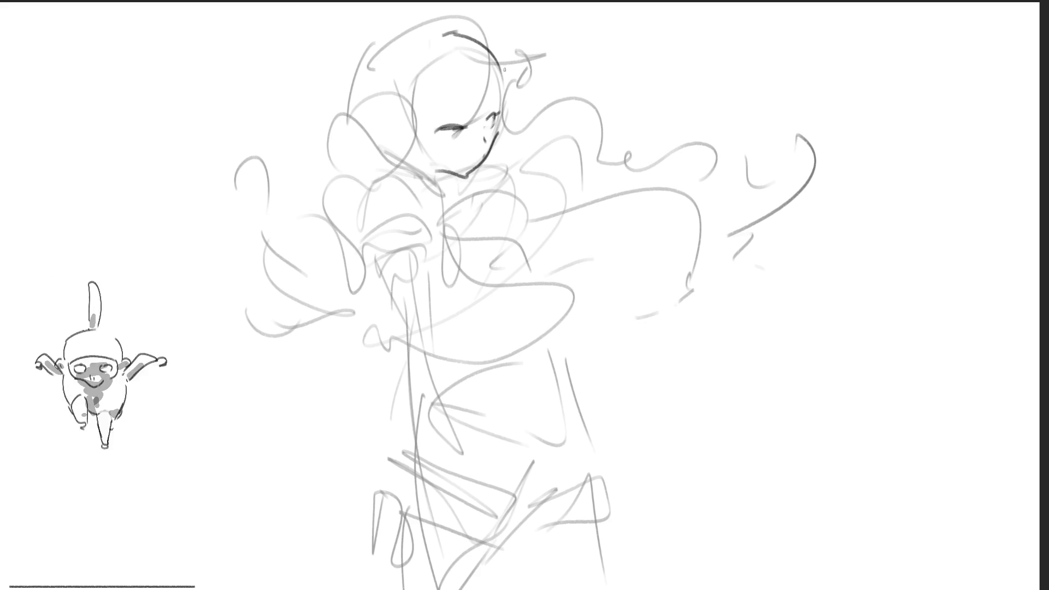
left_click_drag(500, 72, 497, 110)
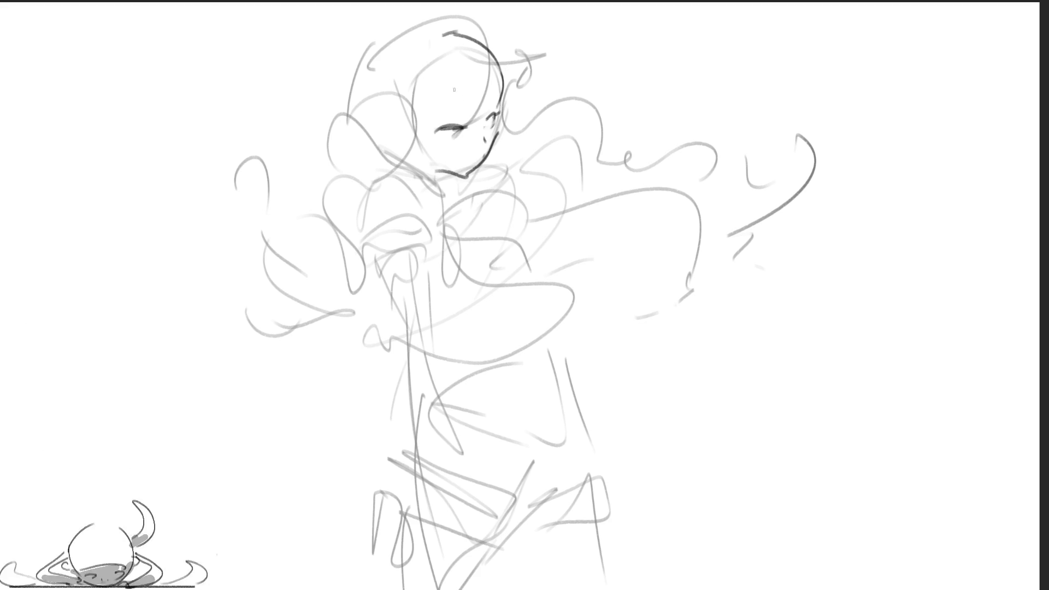
mouse_move(431, 46)
left_mouse_down()
mouse_move(438, 108)
mouse_move(465, 112)
mouse_move(467, 127)
left_mouse_up()
left_click_drag(470, 103, 485, 139)
left_click_drag(500, 90, 485, 111)
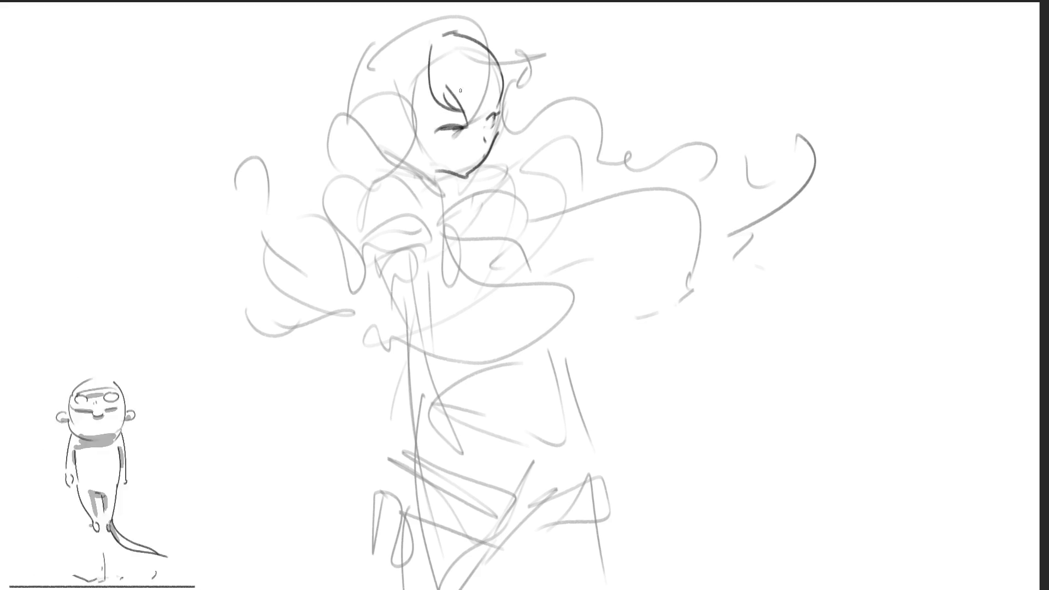
mouse_move(486, 96)
left_mouse_down()
mouse_move(468, 125)
mouse_move(485, 112)
left_mouse_up()
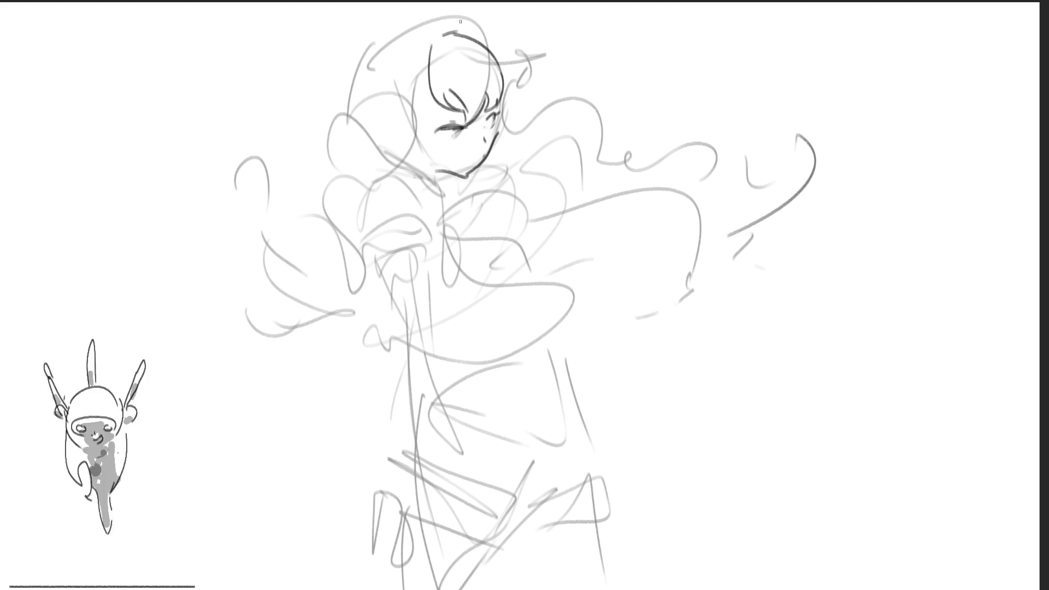
left_click_drag(466, 96, 435, 110)
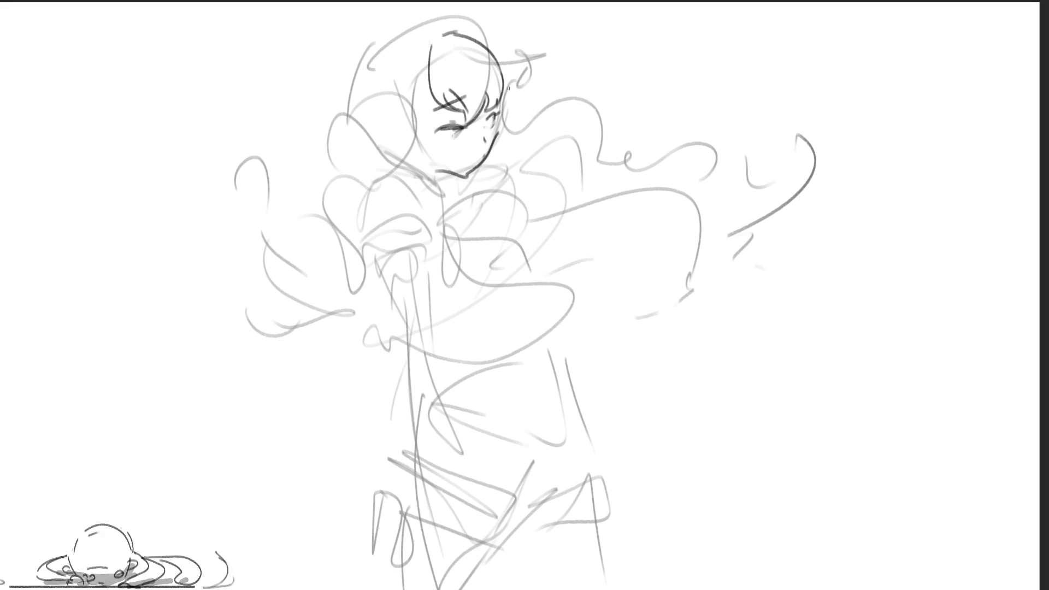
key("ctrl+z")
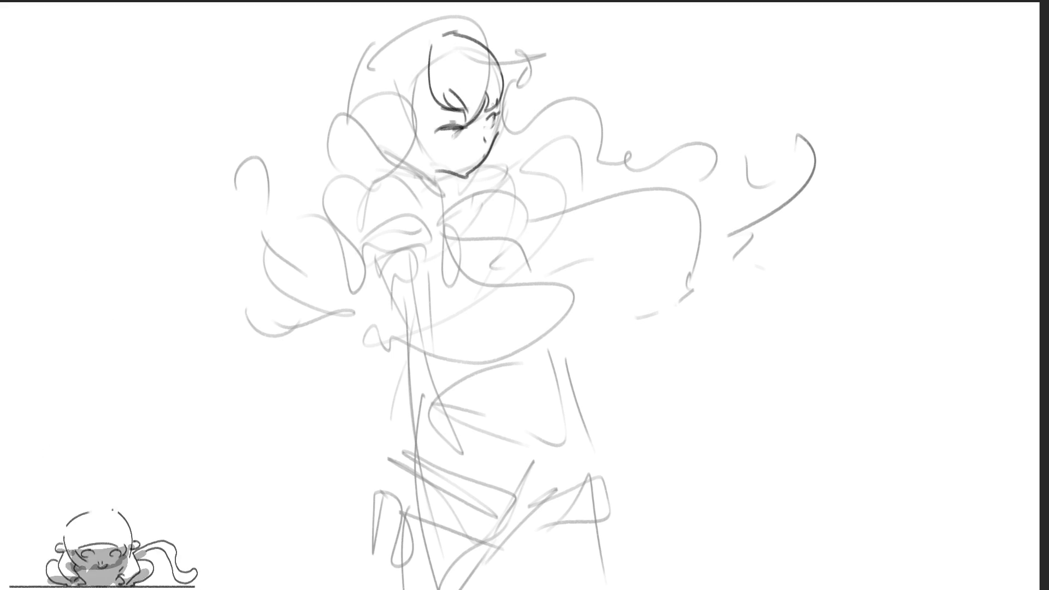
left_click_drag(490, 92, 496, 103)
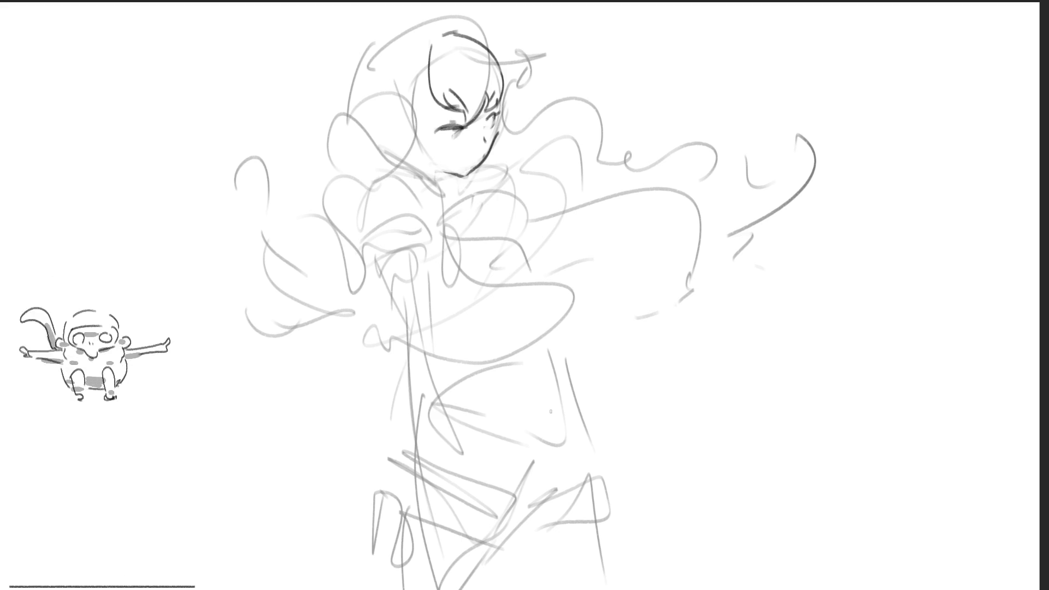
Step: Ink hair strands curving beside the left of the face and try a curl on the right
left_click_drag(427, 63, 422, 121)
left_click_drag(415, 77, 460, 151)
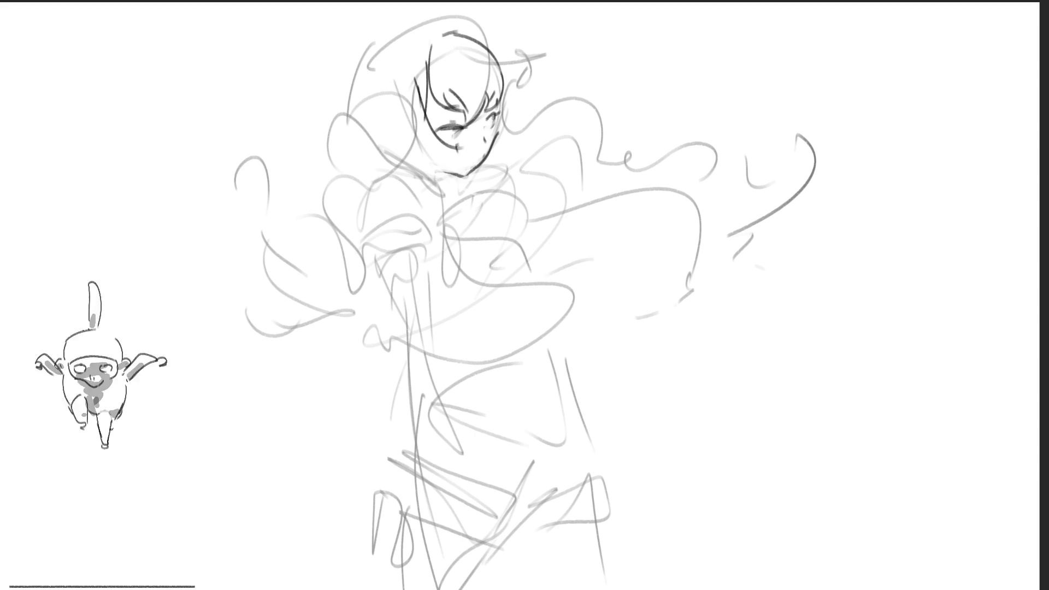
key("ctrl+z")
key("ctrl+shift+z")
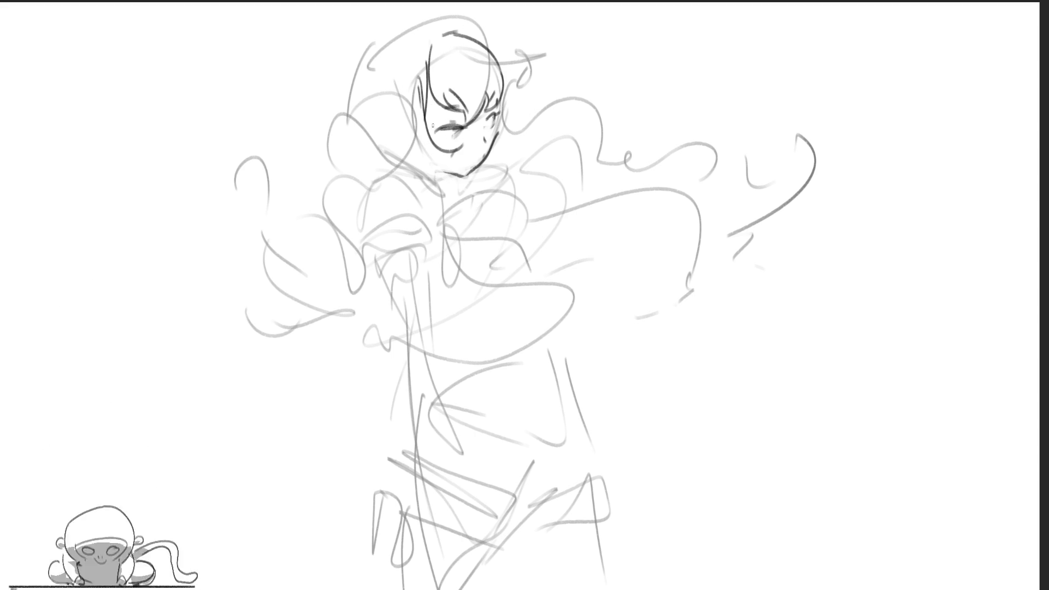
mouse_move(382, 110)
left_mouse_down()
mouse_move(435, 161)
mouse_move(451, 157)
left_mouse_up()
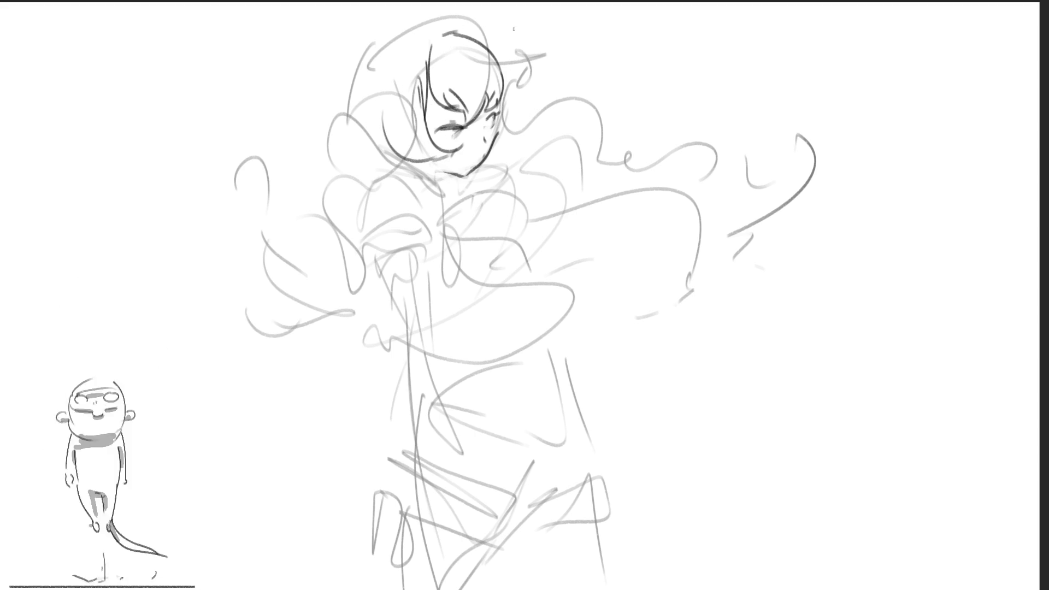
mouse_move(486, 43)
left_mouse_down()
mouse_move(519, 136)
mouse_move(537, 125)
mouse_move(541, 136)
left_mouse_up()
key("ctrl+z")
key("ctrl+z")
key("ctrl+z")
mouse_move(506, 104)
left_mouse_down()
mouse_move(535, 131)
mouse_move(526, 155)
left_mouse_up()
key("ctrl+z")
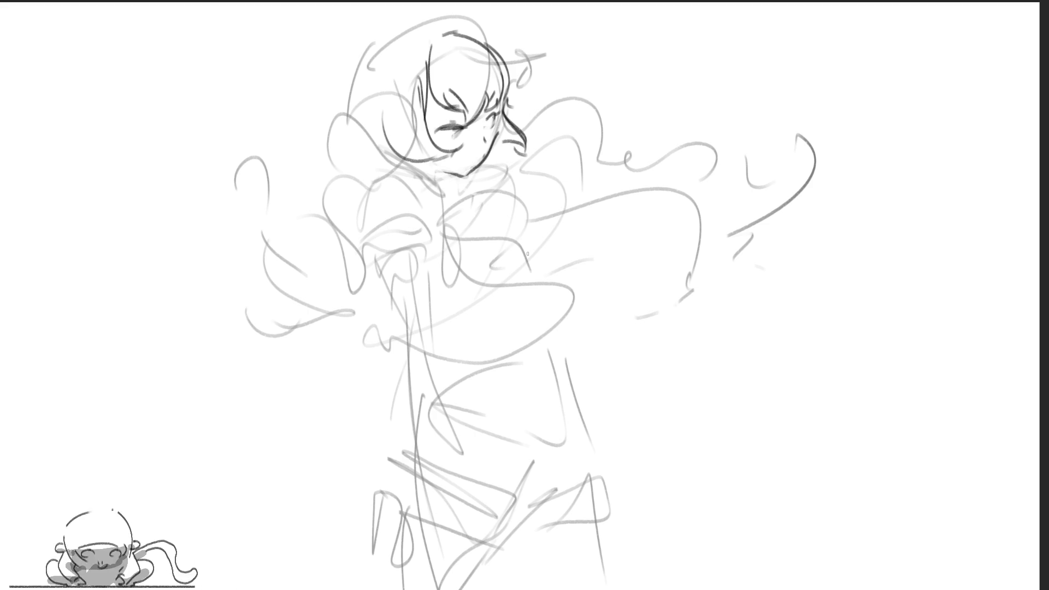
Step: Ink a strand from the top of the head and rework strokes at the head's left side
mouse_move(471, 16)
left_mouse_down()
mouse_move(514, 61)
mouse_move(518, 88)
left_mouse_up()
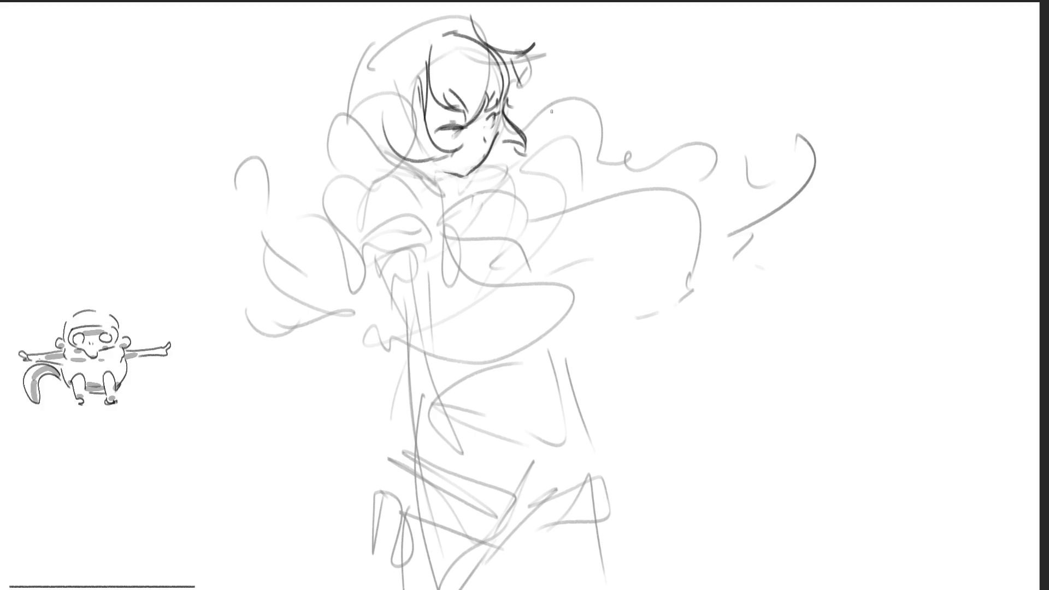
mouse_move(381, 23)
left_mouse_down()
mouse_move(402, 67)
mouse_move(418, 67)
mouse_move(385, 136)
left_mouse_up()
key("ctrl+z")
left_click_drag(346, 88, 377, 131)
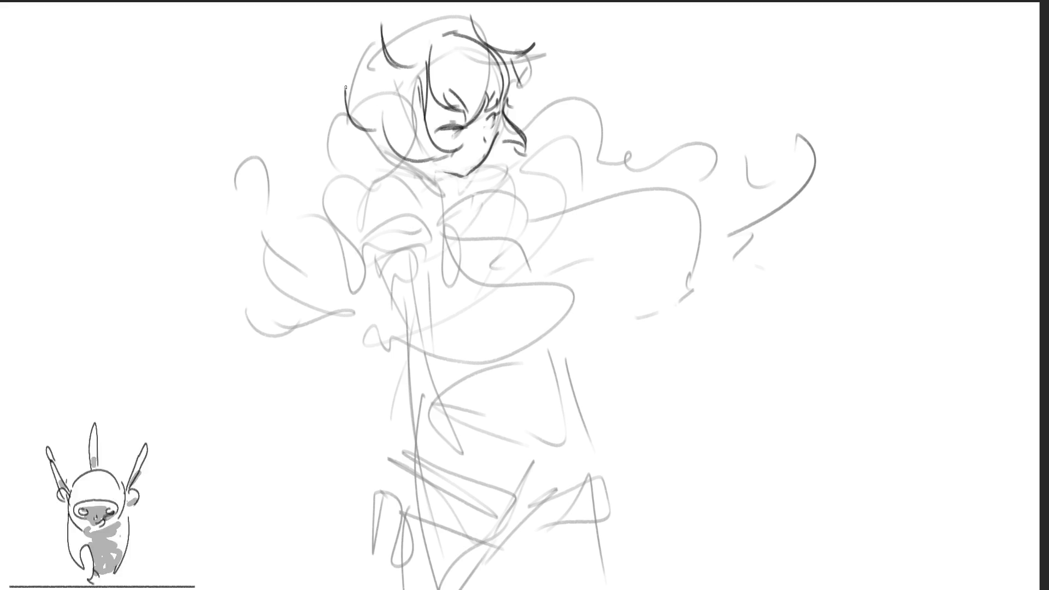
key("ctrl+z")
left_click_drag(334, 101, 377, 117)
key("ctrl+z")
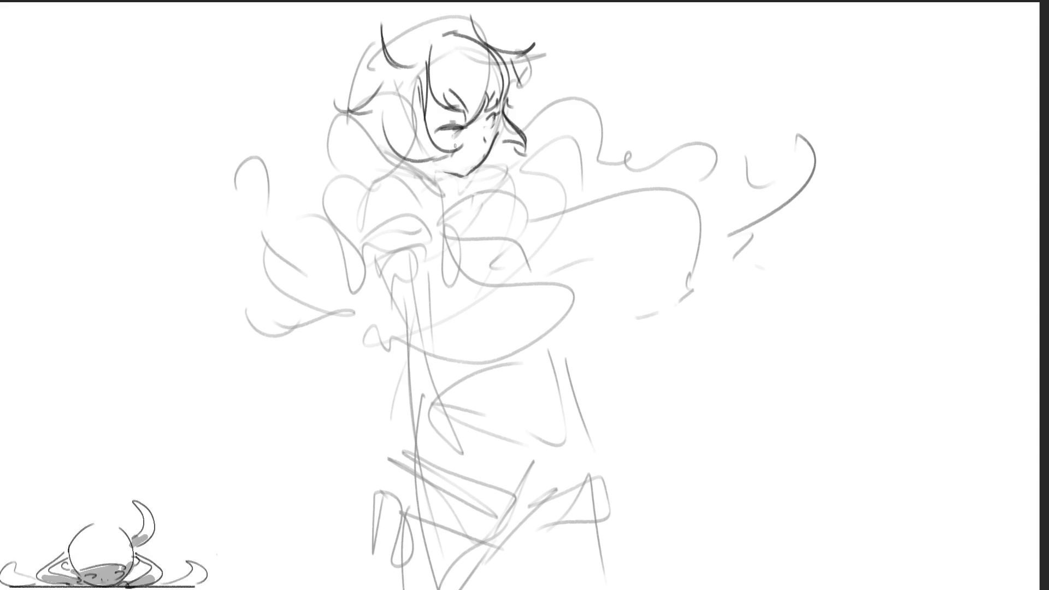
Step: Darken the chin line and ink a curling lock falling down the left side to the shoulder
left_click_drag(480, 165, 449, 174)
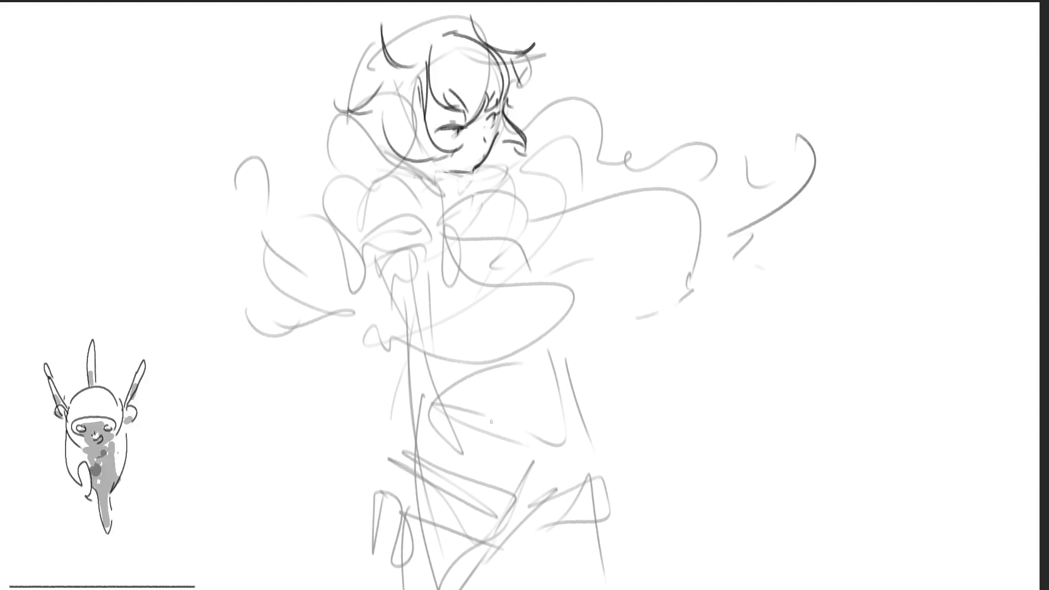
left_click_drag(432, 159, 424, 179)
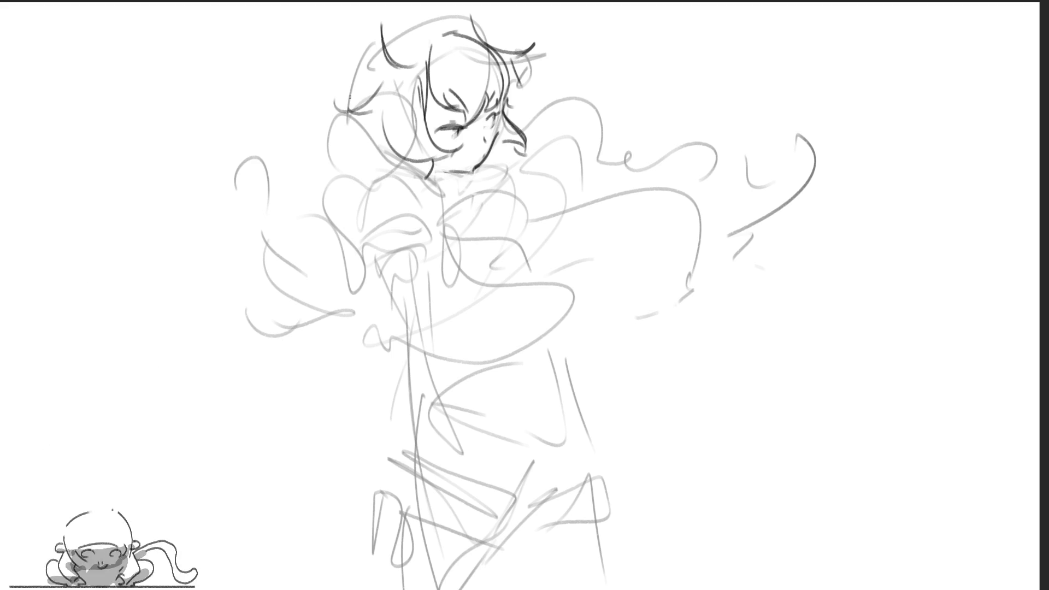
mouse_move(359, 97)
left_mouse_down()
mouse_move(350, 106)
mouse_move(355, 197)
left_mouse_up()
key("ctrl+z")
mouse_move(343, 116)
left_mouse_down()
mouse_move(358, 177)
mouse_move(390, 176)
left_mouse_up()
left_click_drag(350, 125, 383, 172)
mouse_move(347, 175)
left_mouse_down()
mouse_move(422, 189)
mouse_move(323, 200)
mouse_move(329, 229)
mouse_move(364, 260)
left_mouse_up()
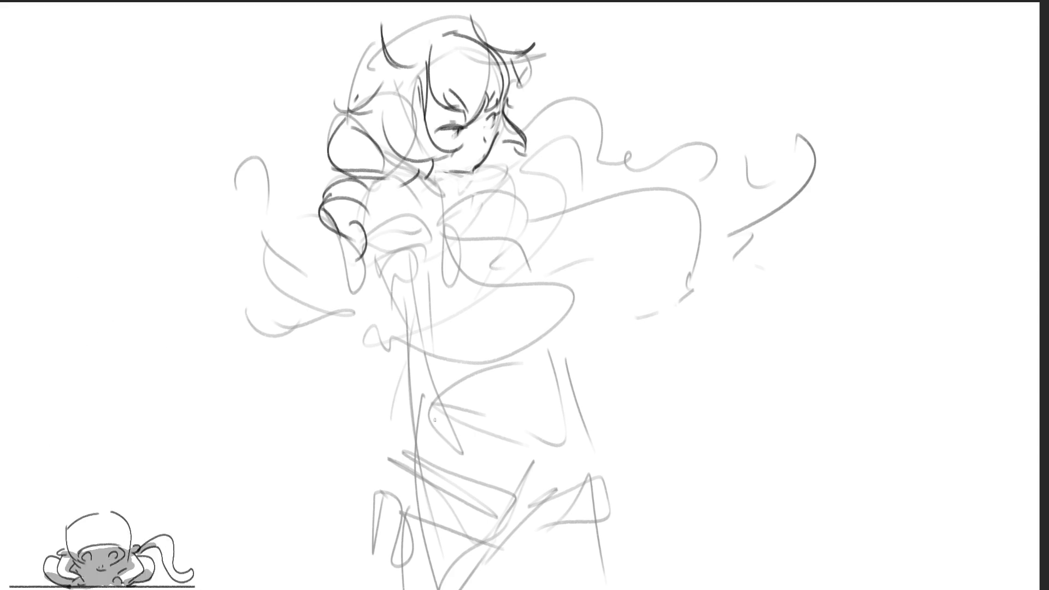
Step: Ink a hair stroke toward the shoulder, the shoulder line and the collar strokes around the neck
mouse_move(385, 34)
left_mouse_down()
mouse_move(339, 86)
mouse_move(367, 85)
mouse_move(339, 95)
mouse_move(425, 15)
mouse_move(453, 33)
mouse_move(464, 5)
left_mouse_up()
key("ctrl+z")
key("ctrl+z")
key("ctrl+z")
key("ctrl+z")
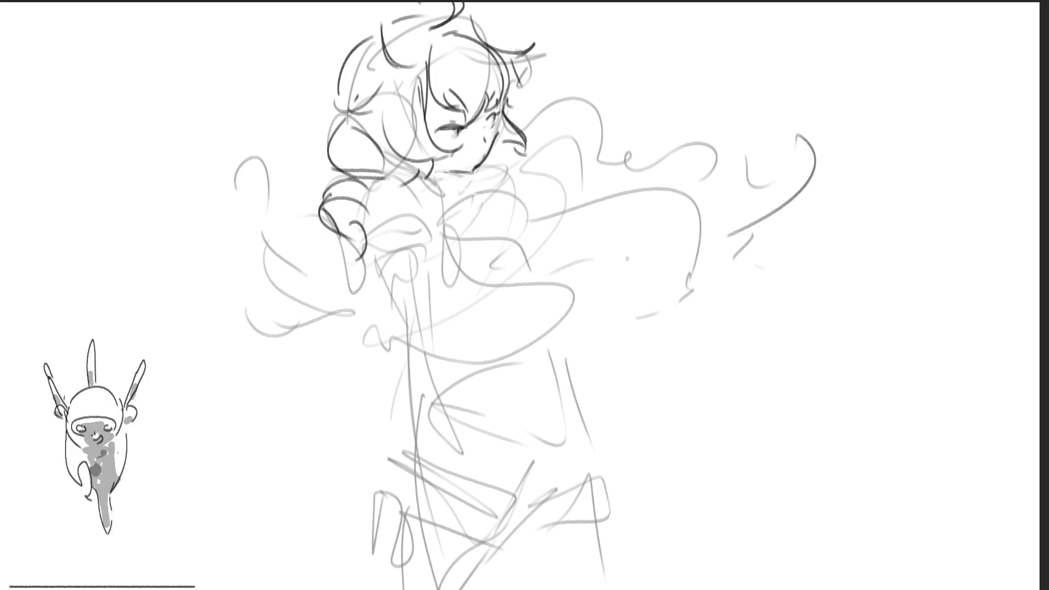
mouse_move(413, 173)
left_mouse_down()
mouse_move(434, 183)
mouse_move(455, 224)
left_mouse_up()
mouse_move(372, 208)
left_mouse_down()
mouse_move(465, 190)
mouse_move(450, 189)
left_mouse_up()
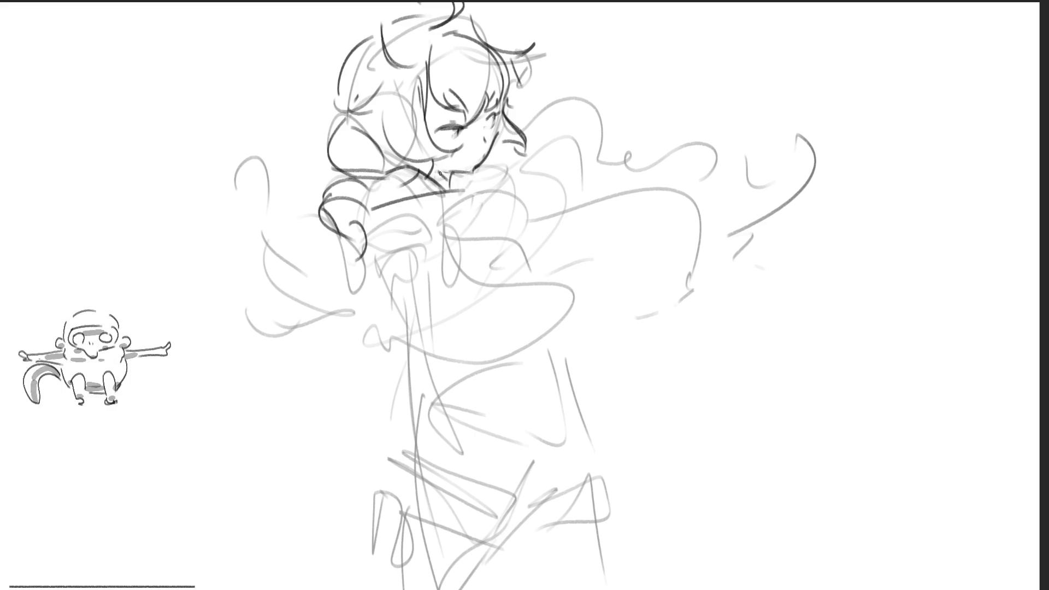
left_click_drag(444, 173, 470, 192)
mouse_move(471, 183)
left_mouse_down()
mouse_move(481, 176)
mouse_move(489, 191)
left_mouse_up()
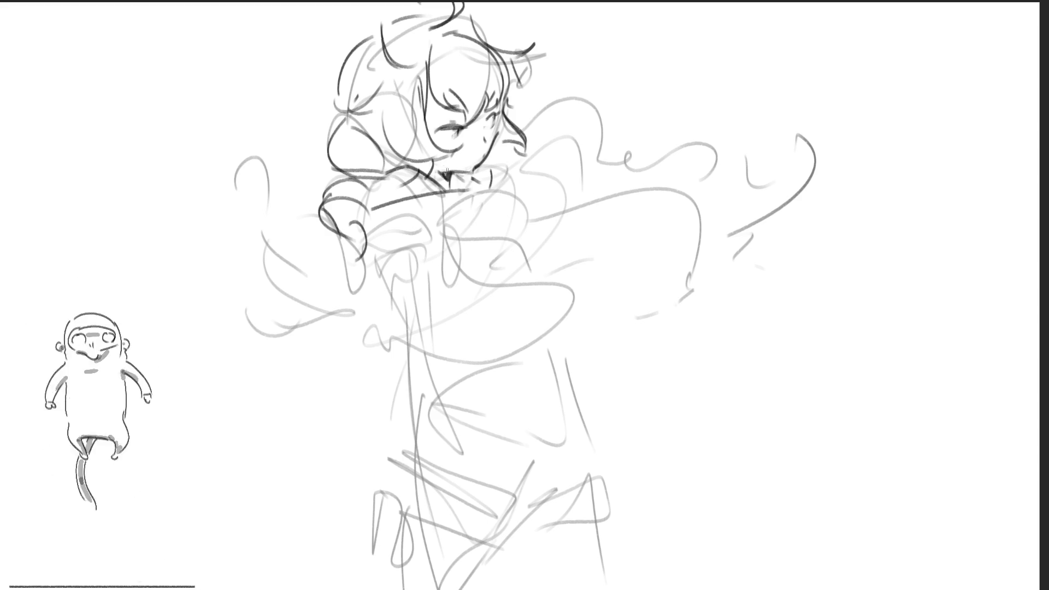
Step: Ink the puffed sleeve curving down with its cuff and right edge
mouse_move(378, 213)
left_mouse_down()
mouse_move(366, 224)
mouse_move(372, 289)
mouse_move(399, 253)
mouse_move(436, 273)
left_mouse_up()
mouse_move(372, 289)
left_mouse_down()
mouse_move(448, 309)
mouse_move(426, 305)
mouse_move(449, 248)
mouse_move(456, 276)
left_mouse_up()
left_click_drag(442, 209, 438, 249)
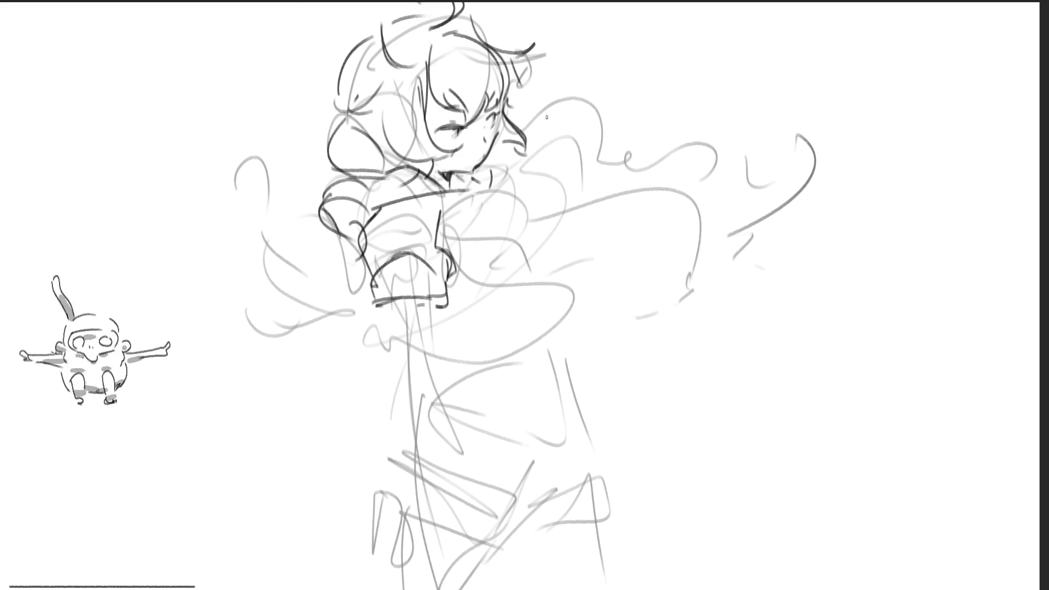
Step: Ink the far sleeve running right from the collar, a bracket curve beside it, and the lower arm
mouse_move(482, 174)
left_mouse_down()
mouse_move(484, 188)
mouse_move(548, 240)
left_mouse_up()
mouse_move(550, 174)
left_mouse_down()
mouse_move(572, 236)
mouse_move(556, 253)
left_mouse_up()
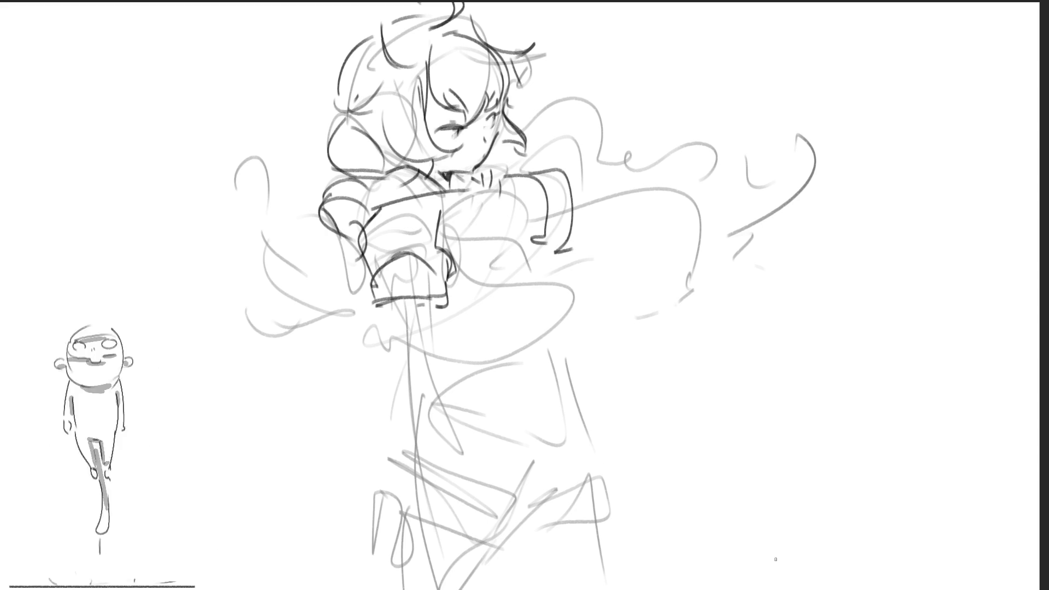
left_click_drag(575, 185, 597, 216)
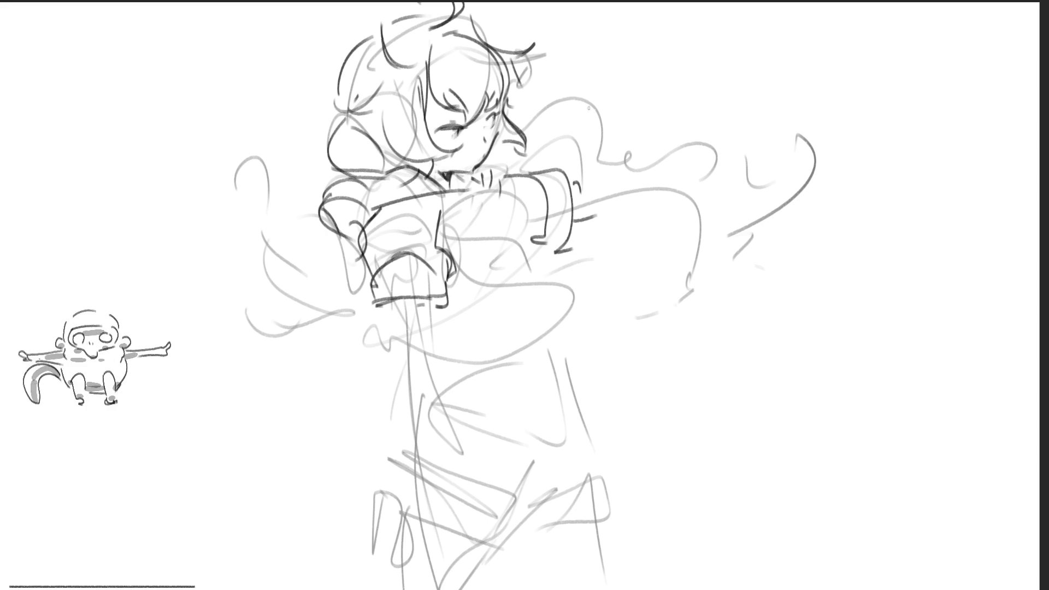
mouse_move(575, 80)
left_mouse_down()
mouse_move(589, 101)
mouse_move(577, 187)
mouse_move(618, 207)
left_mouse_up()
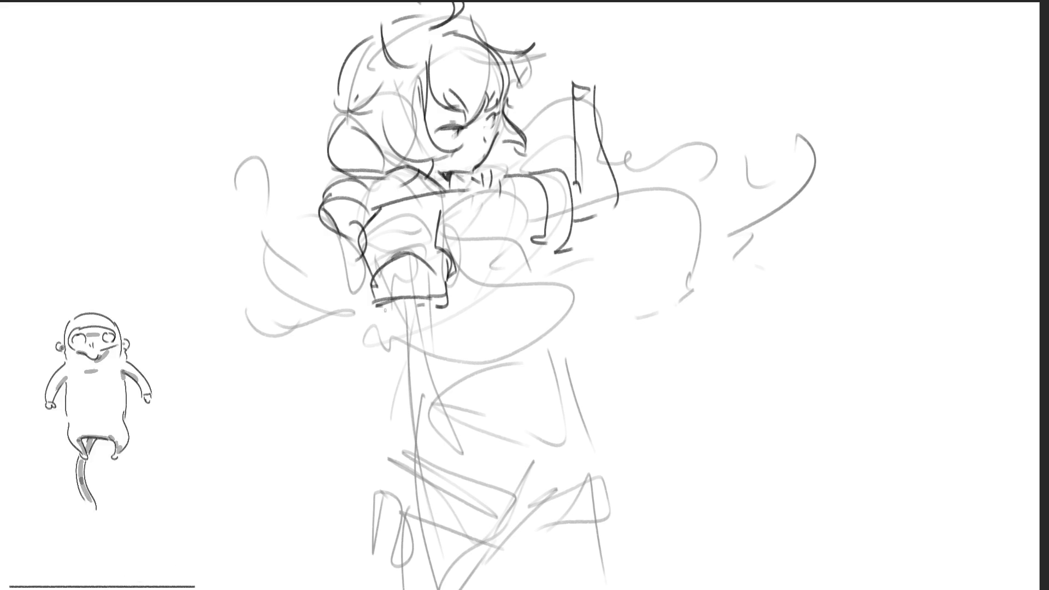
left_click_drag(393, 302, 410, 364)
Step: Ink the lower arm's pointed shape and the hand at its tip
mouse_move(430, 299)
left_mouse_down()
mouse_move(431, 340)
mouse_move(411, 361)
mouse_move(518, 385)
left_mouse_up()
left_click_drag(430, 333, 514, 383)
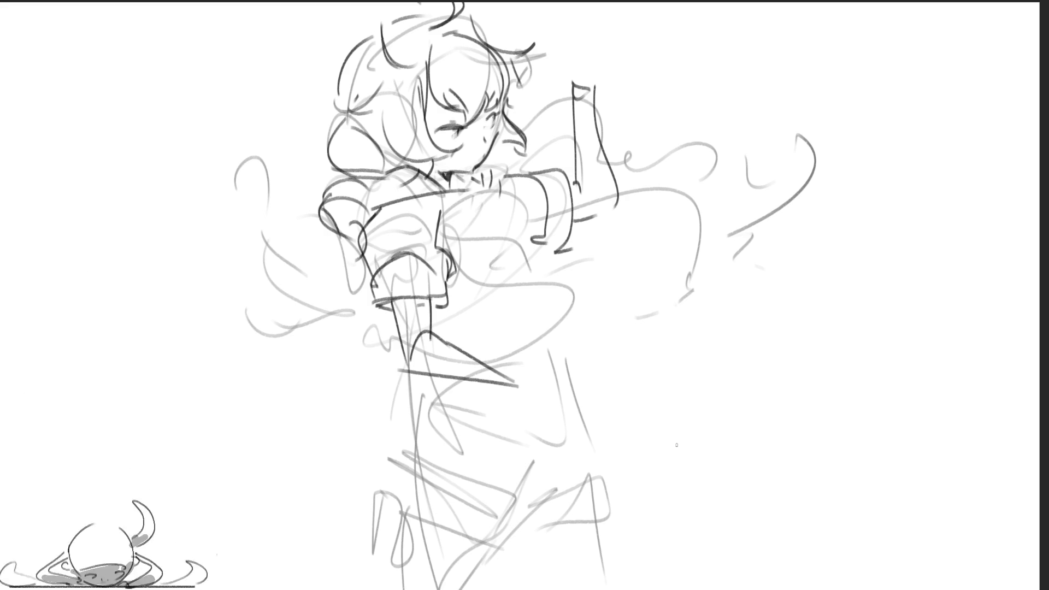
mouse_move(499, 368)
left_mouse_down()
mouse_move(527, 383)
mouse_move(550, 352)
mouse_move(555, 389)
left_mouse_up()
left_click_drag(549, 353, 568, 377)
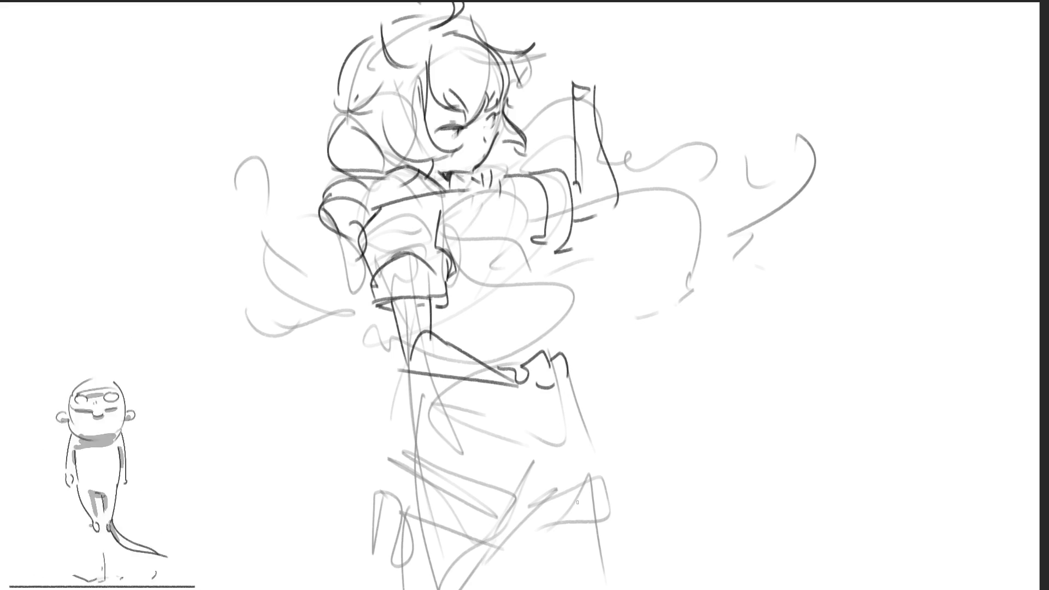
Step: Ink a long diagonal strap across the torso and the belt curve under the hand
left_click_drag(437, 198, 553, 356)
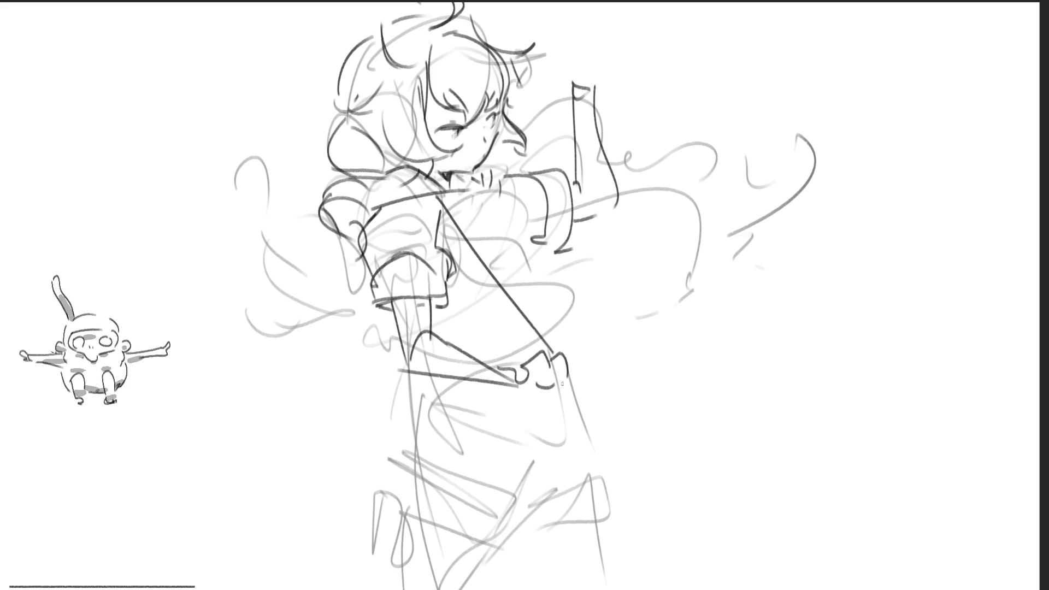
left_click_drag(563, 385, 604, 435)
left_click_drag(500, 404, 585, 424)
key("ctrl+z")
left_click_drag(502, 407, 598, 420)
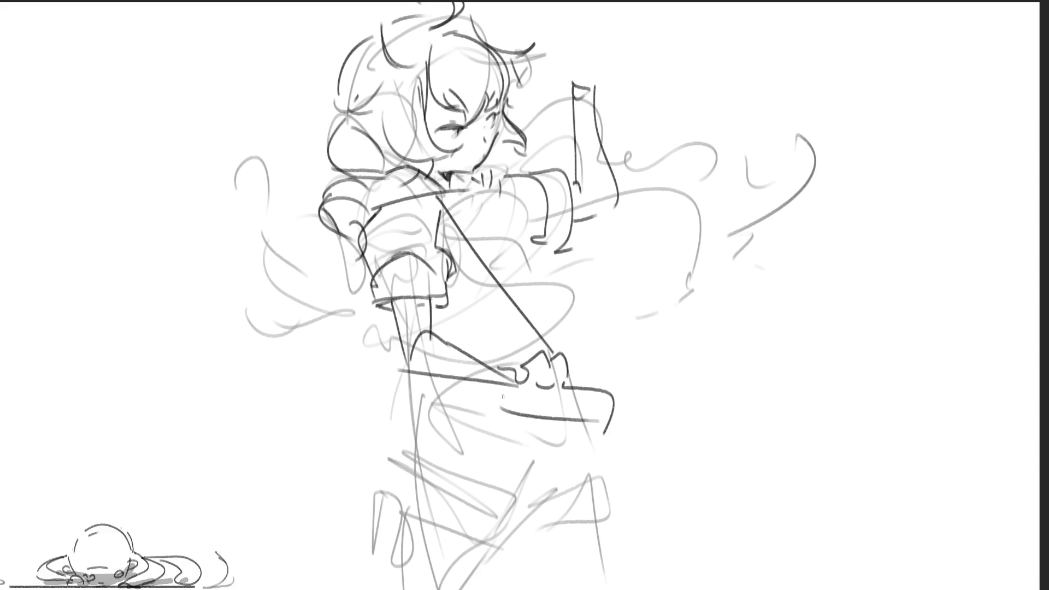
Step: Ink a line along the sleeve, a dark line along the hand and a long waist line
left_click_drag(369, 290, 396, 336)
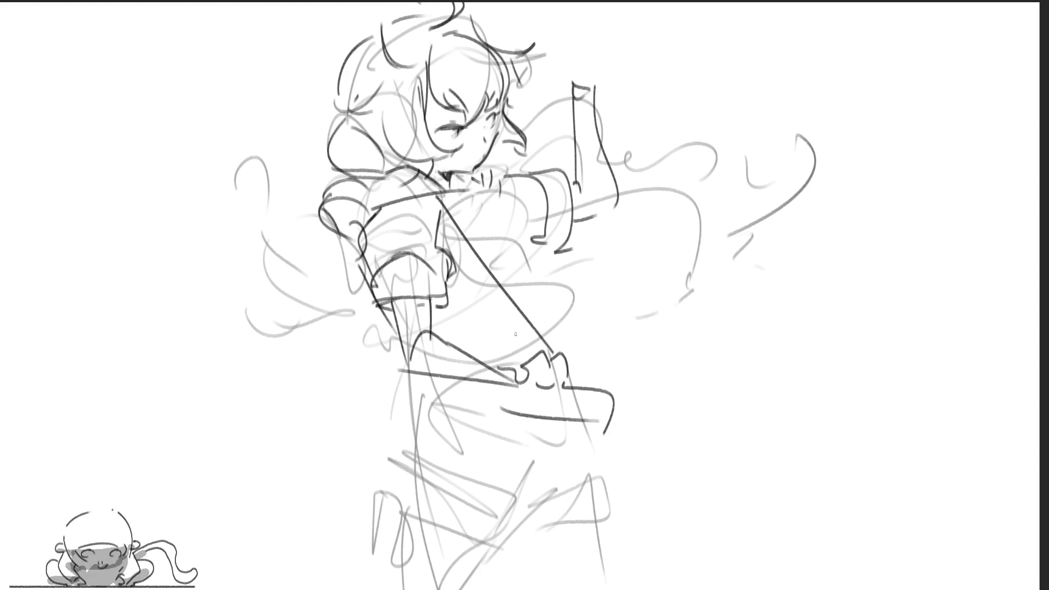
left_click_drag(419, 381, 446, 407)
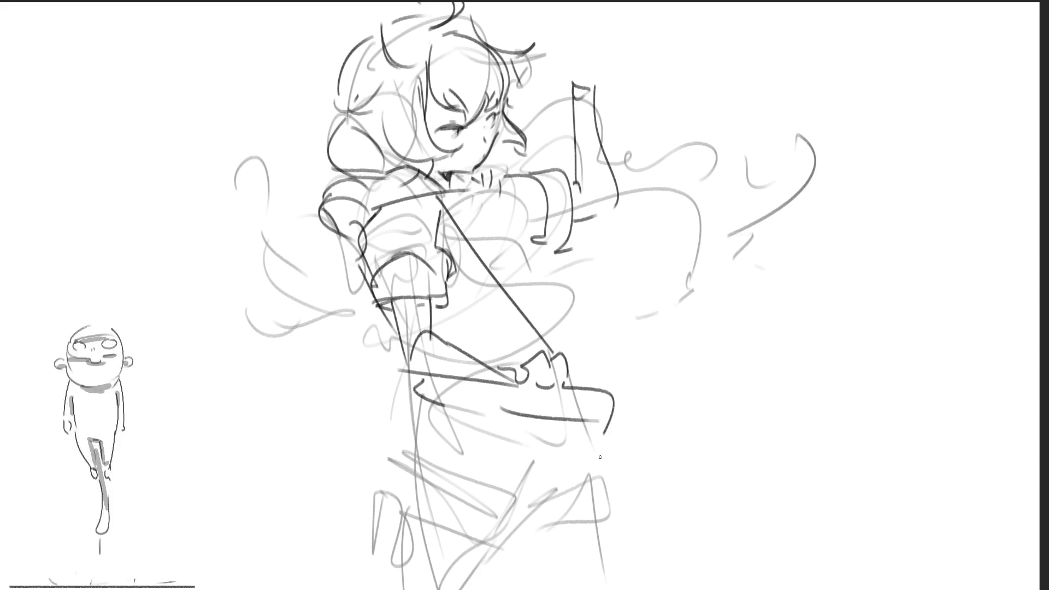
key("ctrl+z")
key("ctrl+z")
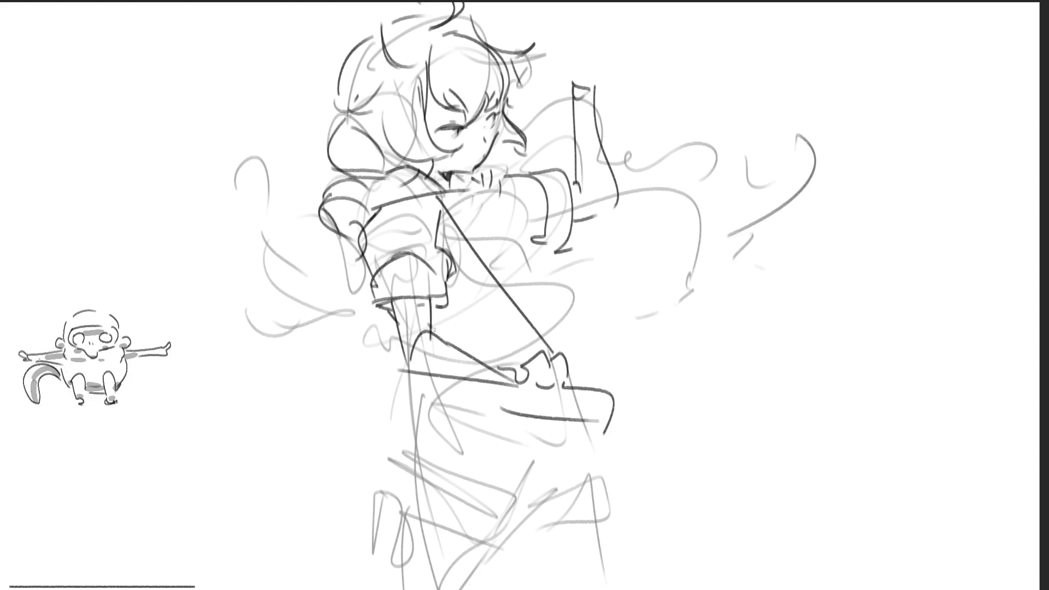
left_click_drag(404, 377, 517, 414)
key("ctrl+z")
left_click_drag(428, 381, 510, 413)
left_click_drag(454, 338, 557, 361)
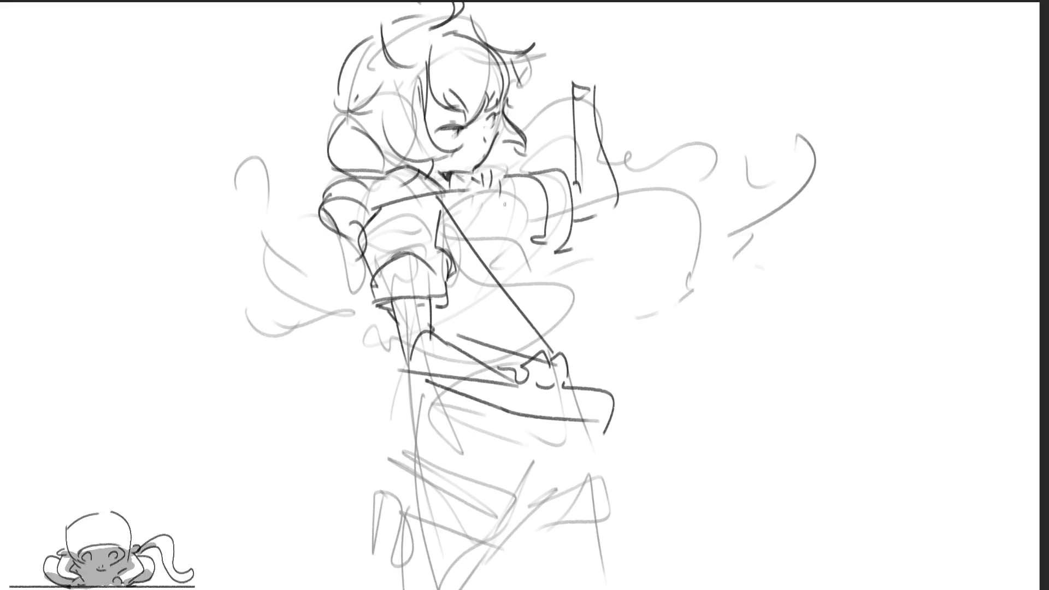
Step: Draw the collar line and a scarf strand sweeping right with its lower edge
mouse_move(484, 194)
left_mouse_down()
mouse_move(519, 217)
mouse_move(640, 226)
mouse_move(727, 261)
left_mouse_up()
left_click_drag(623, 224, 706, 219)
key("ctrl+z")
left_click_drag(622, 226, 723, 221)
mouse_move(724, 262)
left_mouse_down()
mouse_move(648, 244)
mouse_move(593, 271)
left_mouse_up()
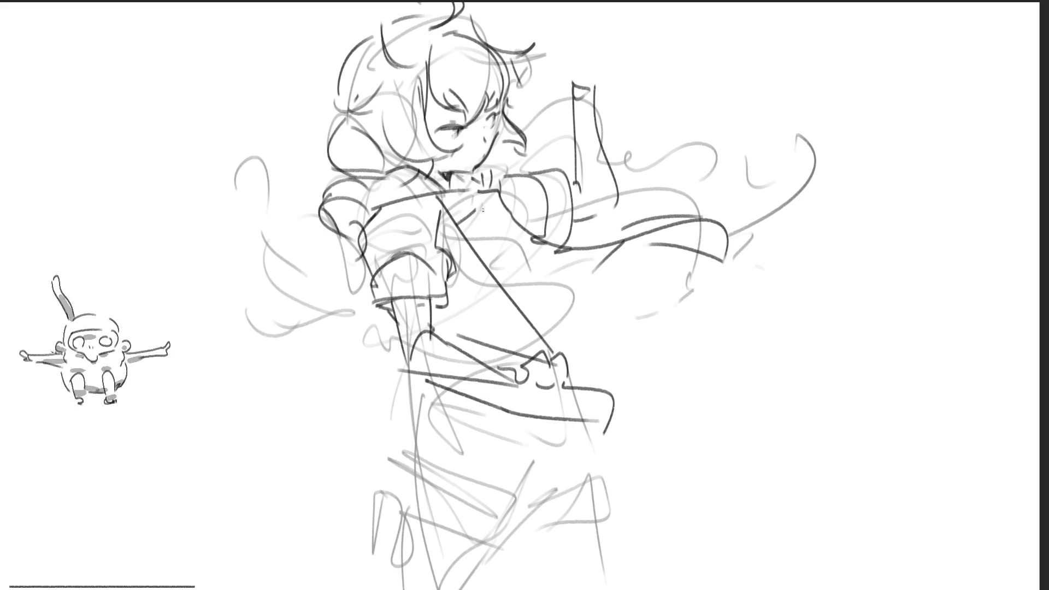
left_click_drag(467, 199, 477, 206)
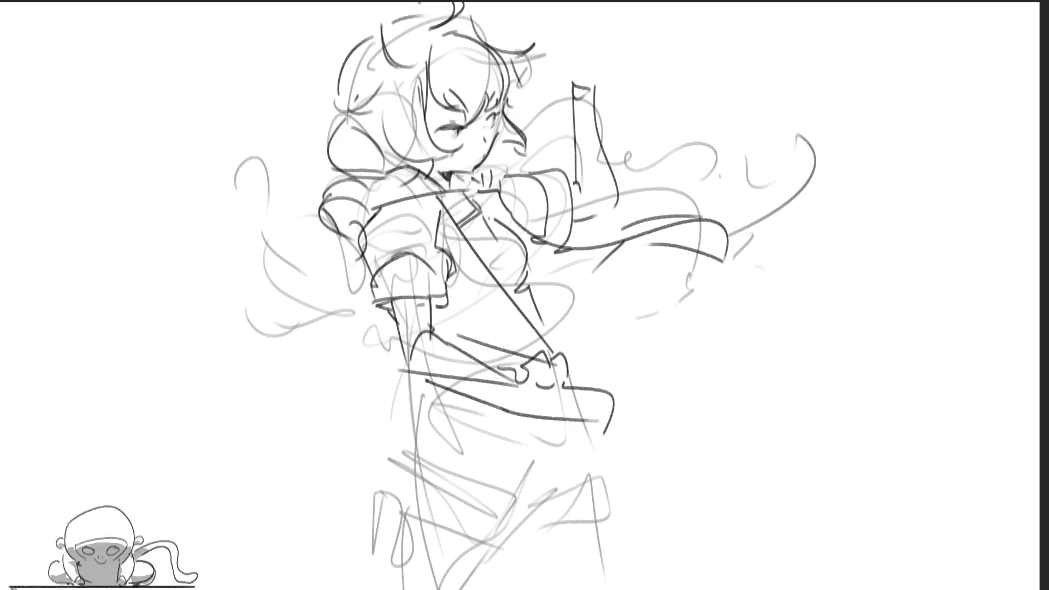
Step: Draw the striped scarf end, a line below it and a line down the shorts' left side
mouse_move(660, 231)
left_mouse_down()
mouse_move(711, 244)
mouse_move(720, 228)
mouse_move(664, 243)
mouse_move(705, 257)
left_mouse_up()
key("ctrl+z")
left_click_drag(589, 250, 548, 299)
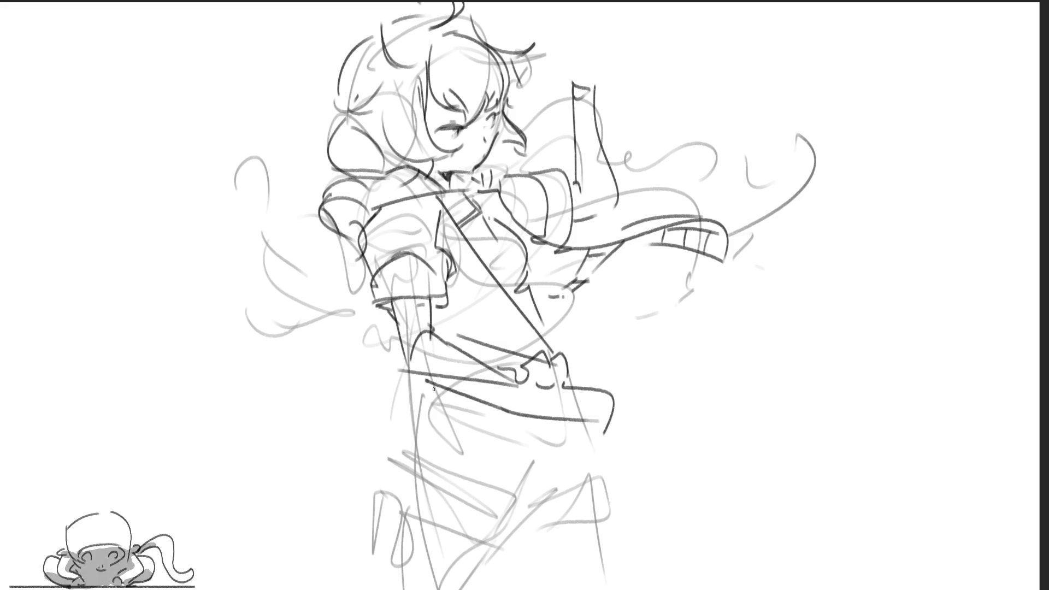
left_click_drag(425, 378, 412, 472)
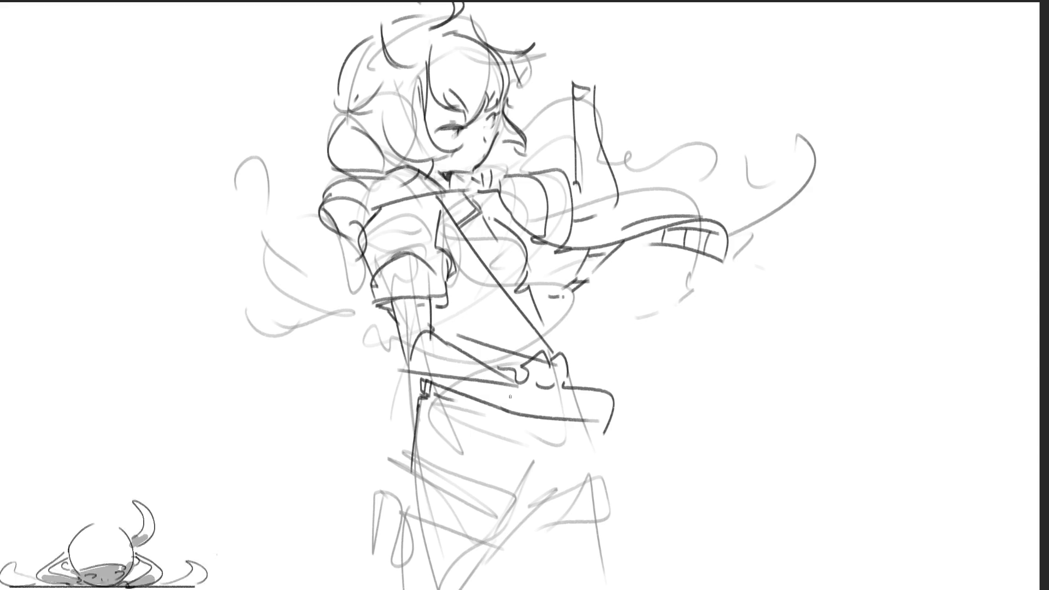
key("ctrl+z")
Step: Sketch the hooked hip line, the lower-body lines and the band around the upper thigh
mouse_move(416, 405)
left_mouse_down()
mouse_move(420, 476)
mouse_move(518, 499)
mouse_move(522, 521)
left_mouse_up()
left_click_drag(399, 471, 507, 525)
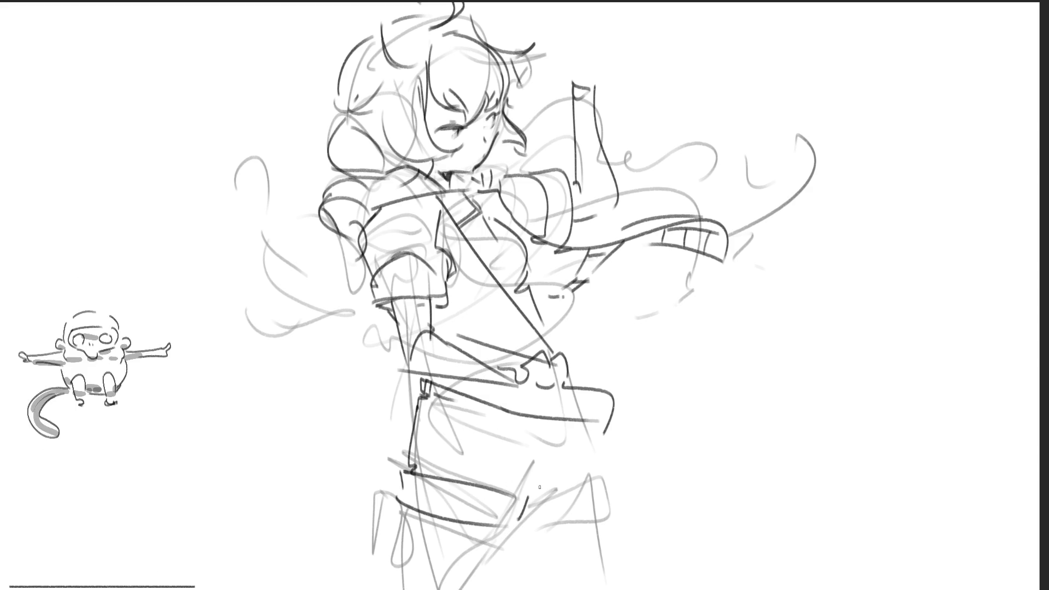
mouse_move(502, 472)
left_mouse_down()
mouse_move(534, 495)
mouse_move(543, 480)
left_mouse_up()
mouse_move(557, 421)
left_mouse_down()
mouse_move(533, 480)
mouse_move(543, 432)
mouse_move(533, 488)
left_mouse_up()
key("ctrl+z")
key("ctrl+z")
mouse_move(529, 482)
left_mouse_down()
mouse_move(544, 495)
mouse_move(605, 477)
left_mouse_up()
mouse_move(602, 475)
left_mouse_down()
mouse_move(603, 520)
mouse_move(526, 524)
left_mouse_up()
left_click_drag(577, 421, 592, 479)
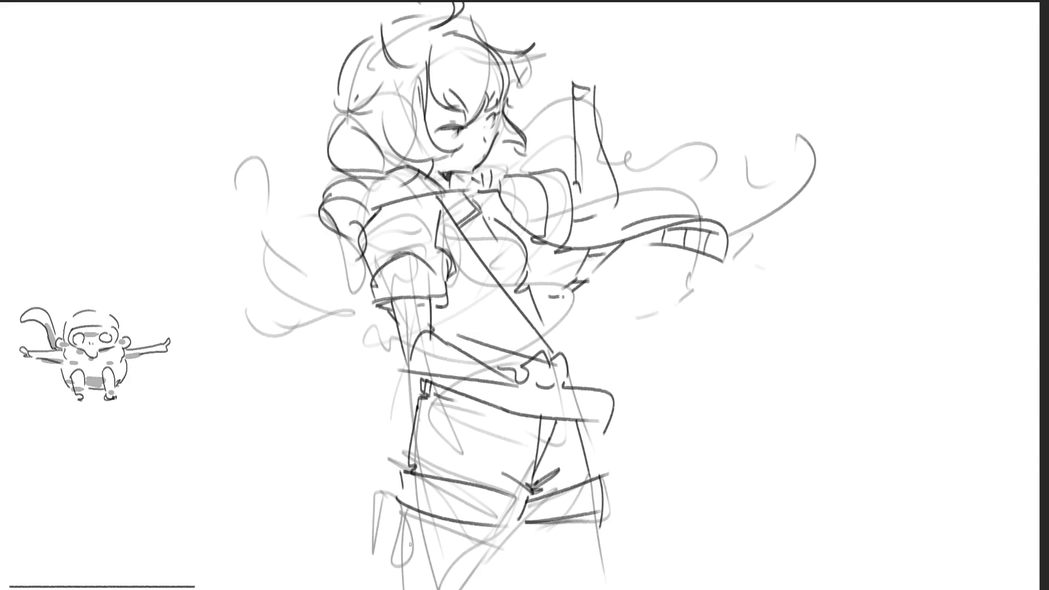
Step: Redraw the pocket on the shorts, add small marks, and outline the shorts' right edge
mouse_move(392, 517)
left_mouse_down()
mouse_move(393, 567)
mouse_move(448, 583)
mouse_move(394, 578)
left_mouse_up()
key("ctrl+z")
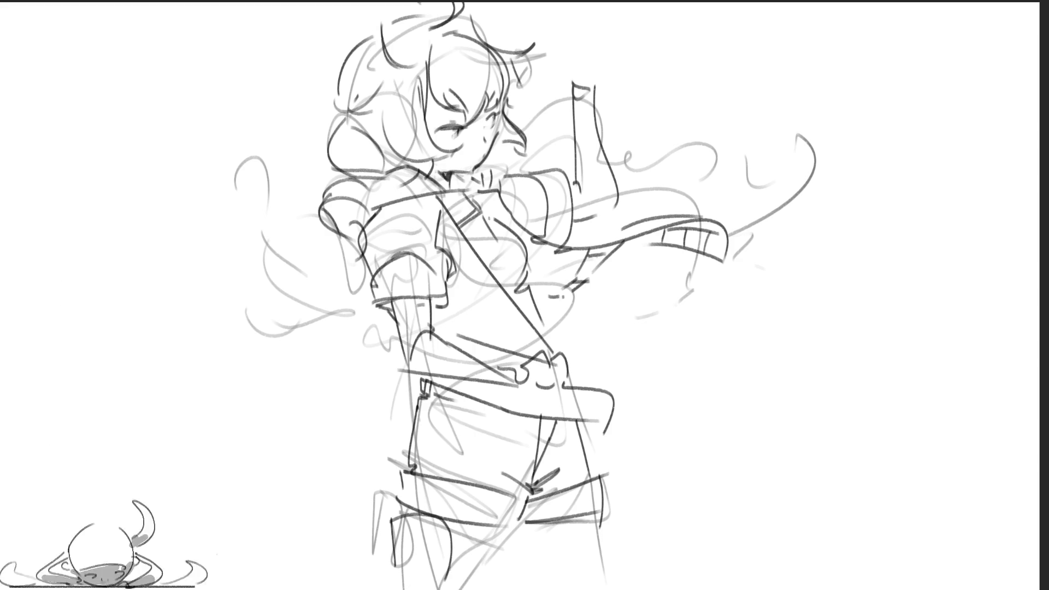
key("ctrl+z")
key("ctrl+z")
mouse_move(390, 522)
left_mouse_down()
mouse_move(443, 541)
mouse_move(430, 527)
mouse_move(453, 549)
mouse_move(440, 579)
mouse_move(444, 565)
left_mouse_up()
mouse_move(443, 533)
left_mouse_down()
mouse_move(451, 570)
mouse_move(395, 589)
mouse_move(494, 556)
mouse_move(509, 563)
mouse_move(513, 521)
left_mouse_up()
left_click_drag(403, 506, 404, 521)
left_click_drag(502, 570, 497, 589)
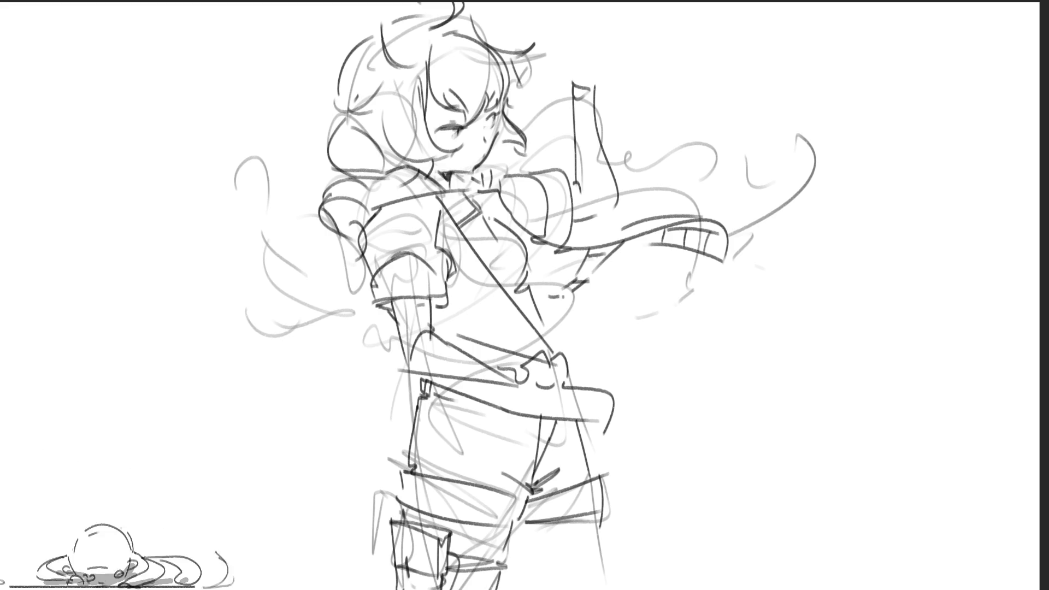
left_click_drag(522, 549, 509, 586)
left_click_drag(590, 529, 604, 589)
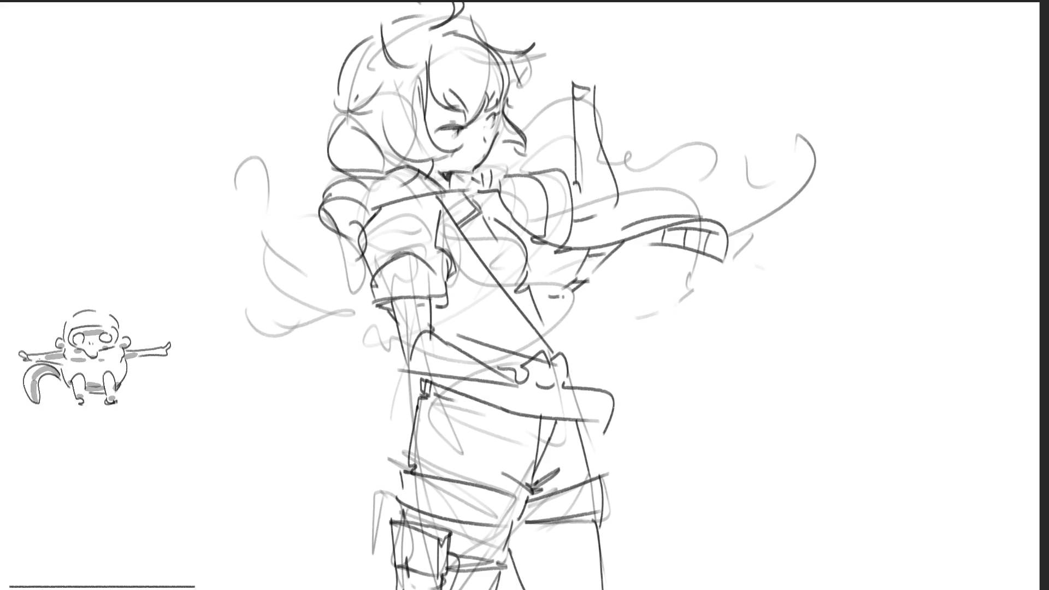
Step: Sketch the lowered left hand with fingers and a ribbon hanging from it
left_click_drag(295, 287, 304, 285)
left_click_drag(309, 243, 302, 284)
left_click_drag(320, 208, 322, 300)
key("ctrl+z")
left_click_drag(288, 232, 301, 284)
mouse_move(348, 241)
left_mouse_down()
mouse_move(318, 300)
mouse_move(235, 347)
mouse_move(306, 323)
mouse_move(227, 329)
mouse_move(302, 327)
mouse_move(304, 420)
left_mouse_up()
left_click_drag(299, 325, 322, 435)
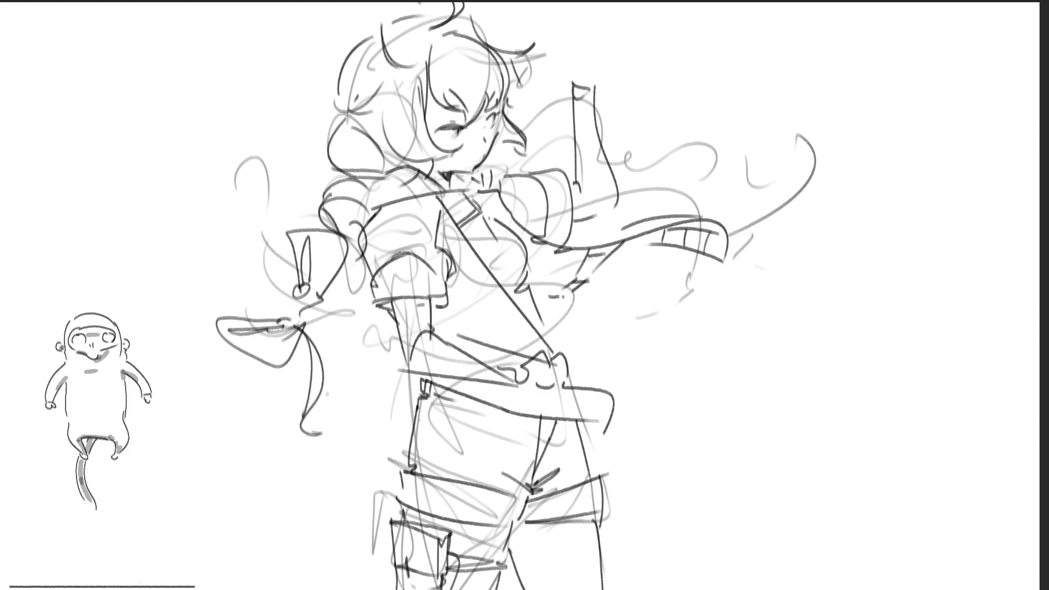
mouse_move(306, 333)
left_mouse_down()
mouse_move(361, 284)
mouse_move(344, 295)
mouse_move(358, 322)
left_mouse_up()
left_click_drag(358, 258, 355, 284)
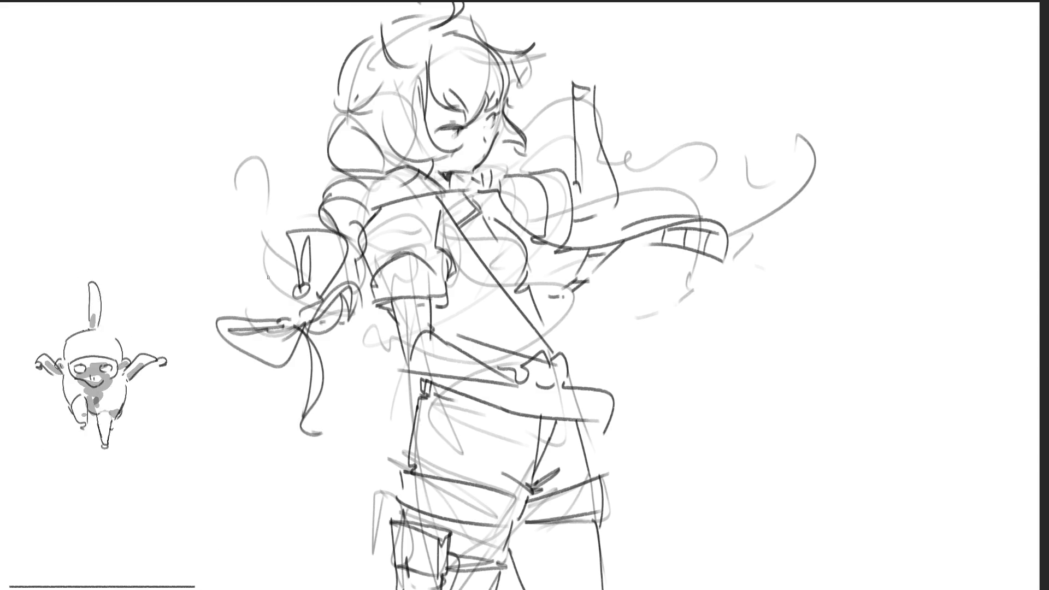
Step: Draw loose hair strands flowing left around and below the hand
mouse_move(265, 304)
left_mouse_down()
mouse_move(203, 243)
mouse_move(224, 174)
mouse_move(260, 184)
mouse_move(248, 154)
mouse_move(270, 252)
left_mouse_up()
left_click_drag(245, 192, 293, 330)
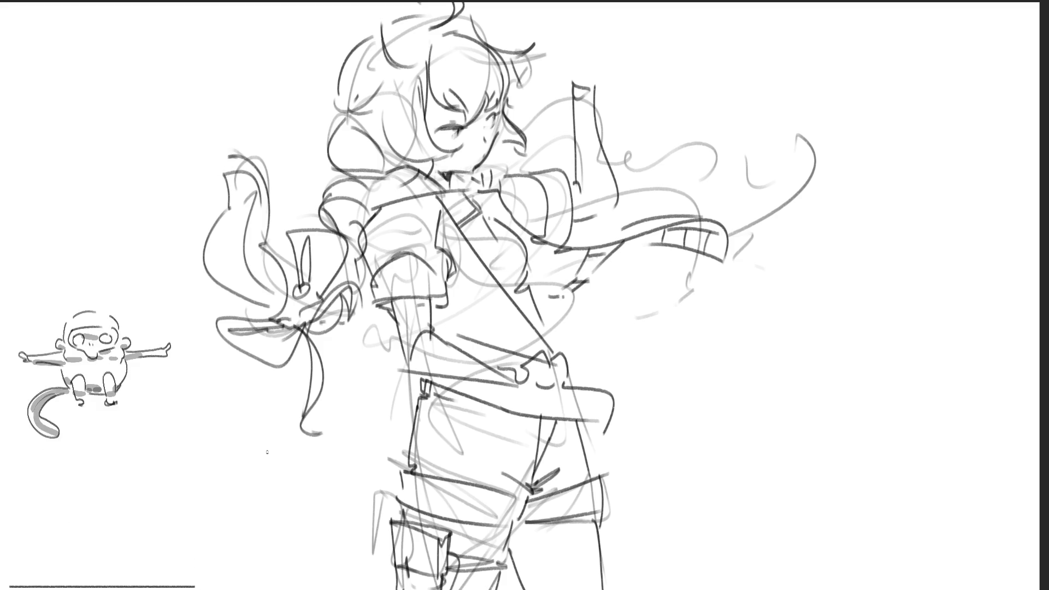
key("ctrl+z")
key("ctrl+z")
key("ctrl+z")
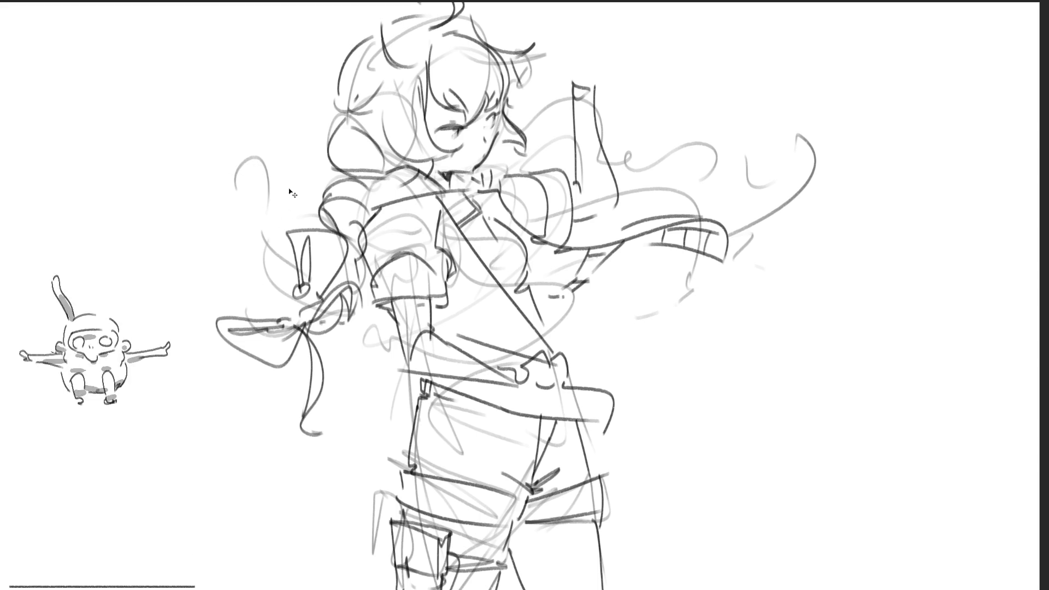
left_click_drag(262, 168, 201, 249)
left_click_drag(283, 141, 235, 304)
left_click_drag(274, 220, 260, 232)
mouse_move(265, 232)
left_mouse_down()
mouse_move(293, 314)
mouse_move(300, 309)
left_mouse_up()
left_click_drag(291, 315, 305, 299)
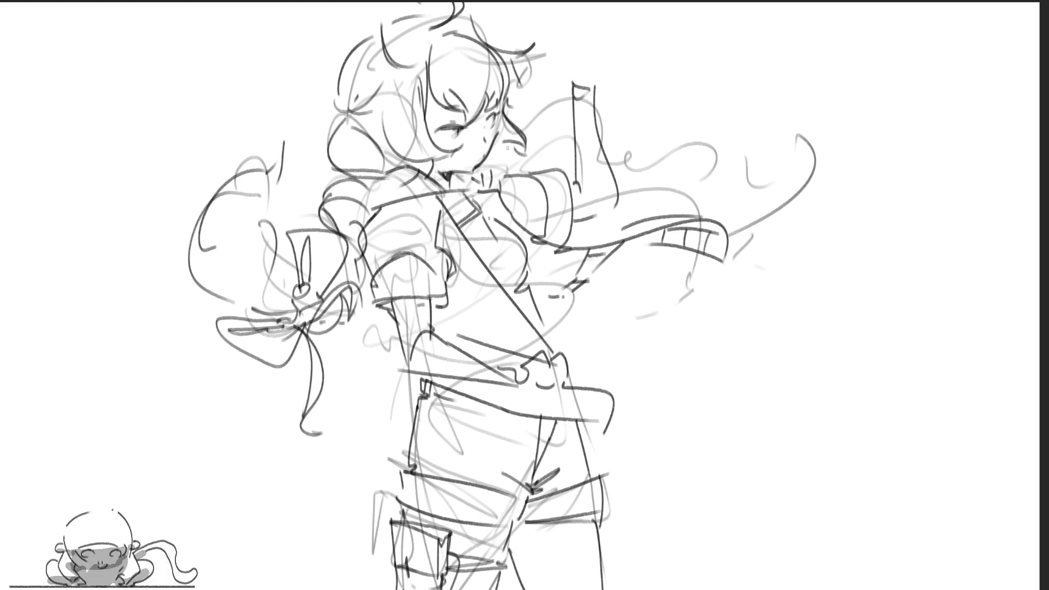
Step: Draw hair arcing over the shoulder, a bow on the right, and streaming ribbon curls
mouse_move(480, 178)
left_mouse_down()
mouse_move(546, 139)
mouse_move(558, 174)
left_mouse_up()
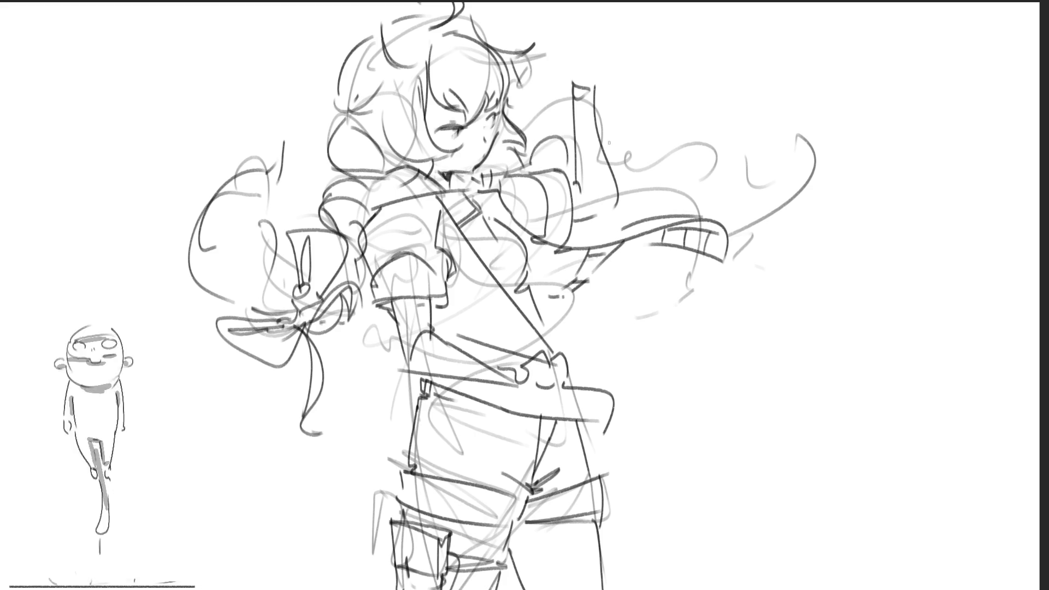
mouse_move(543, 135)
left_mouse_down()
mouse_move(558, 109)
mouse_move(640, 163)
mouse_move(629, 170)
mouse_move(705, 171)
mouse_move(661, 140)
mouse_move(662, 157)
left_mouse_up()
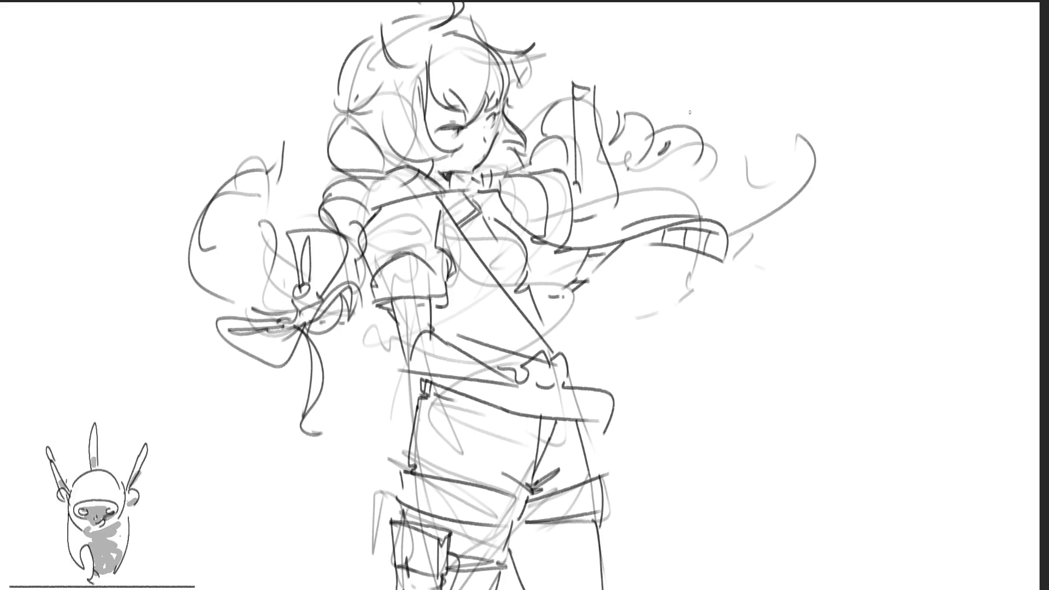
mouse_move(666, 140)
left_mouse_down()
mouse_move(637, 96)
mouse_move(668, 139)
left_mouse_up()
mouse_move(675, 88)
left_mouse_down()
mouse_move(669, 175)
mouse_move(708, 189)
mouse_move(674, 163)
mouse_move(764, 88)
left_mouse_up()
mouse_move(686, 137)
left_mouse_down()
mouse_move(757, 101)
mouse_move(717, 141)
mouse_move(741, 164)
mouse_move(799, 163)
mouse_move(842, 183)
mouse_move(727, 203)
left_mouse_up()
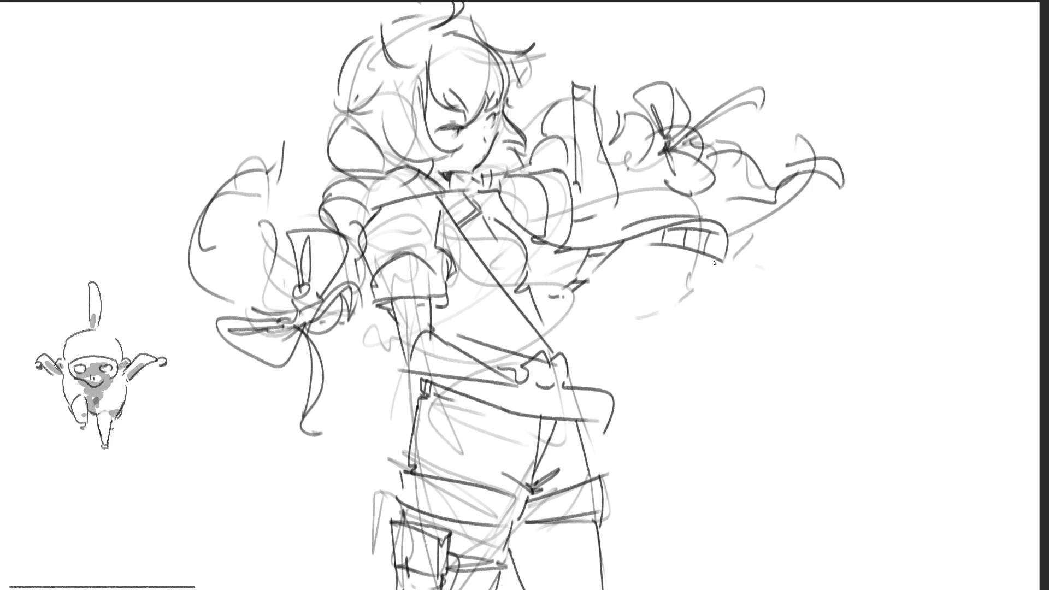
key("ctrl+z")
Step: Redraw the wavy curls at the right and sketch the raised arm line upward
mouse_move(728, 157)
left_mouse_down()
mouse_move(777, 120)
mouse_move(784, 162)
left_mouse_up()
key("ctrl+z")
key("ctrl+z")
mouse_move(717, 148)
left_mouse_down()
mouse_move(776, 137)
mouse_move(774, 201)
mouse_move(733, 196)
left_mouse_up()
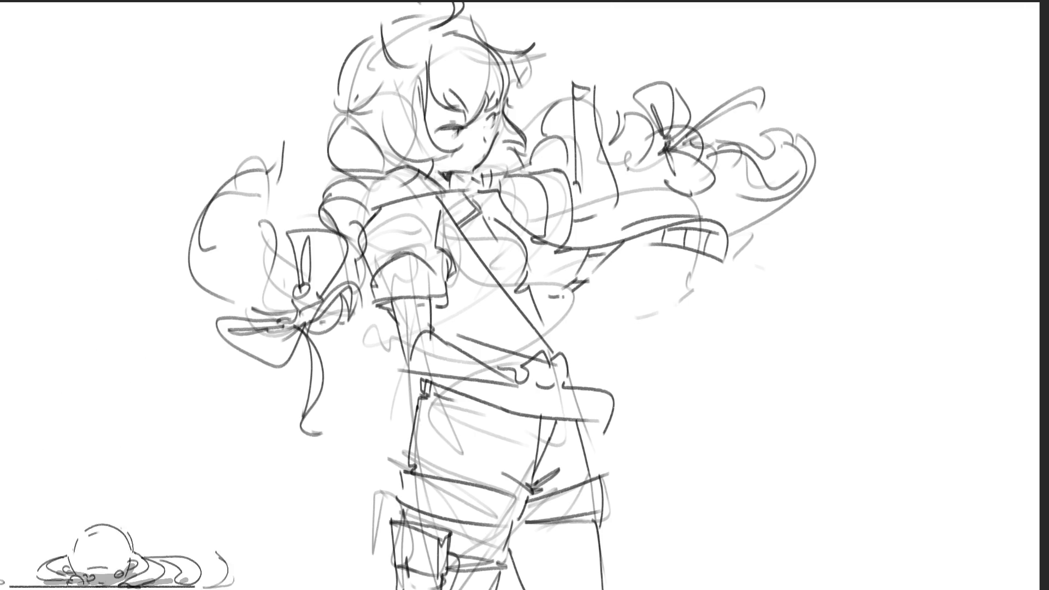
mouse_move(572, 71)
left_mouse_down()
mouse_move(575, 46)
mouse_move(591, 33)
mouse_move(597, 59)
mouse_move(588, 38)
mouse_move(612, 29)
mouse_move(634, 52)
mouse_move(601, 77)
left_mouse_up()
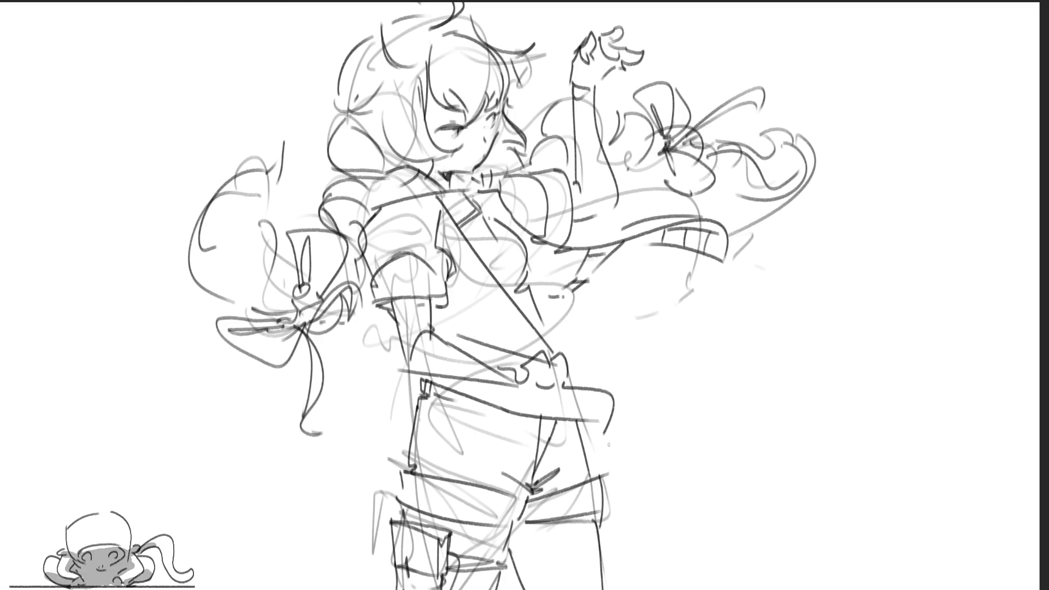
Step: Mirror the canvas view, then lasso the eye and move it into a better position
key("m")
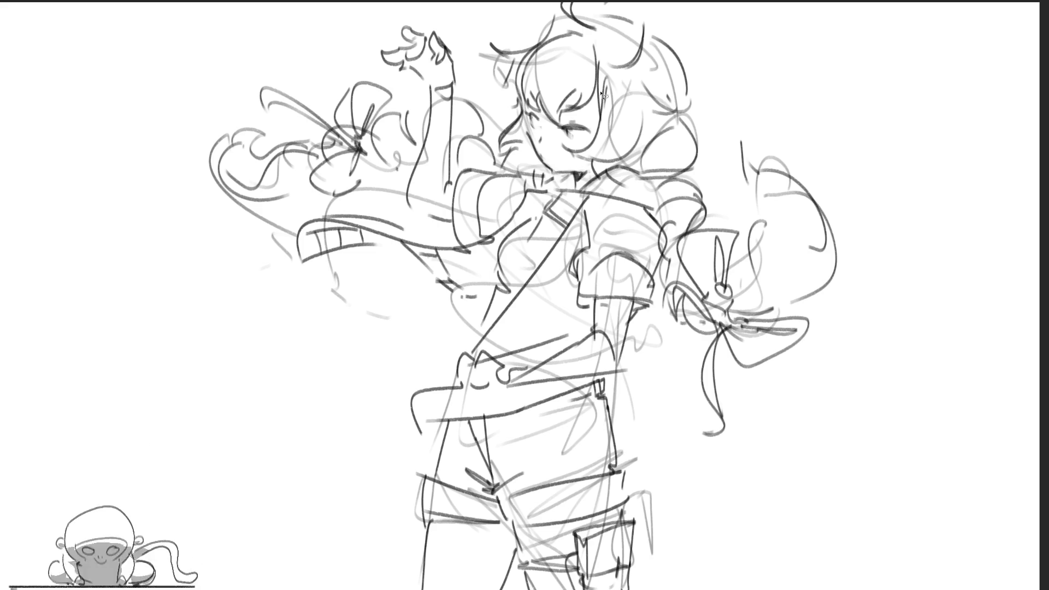
mouse_move(560, 137)
left_mouse_down()
mouse_move(594, 121)
mouse_move(559, 134)
left_mouse_up()
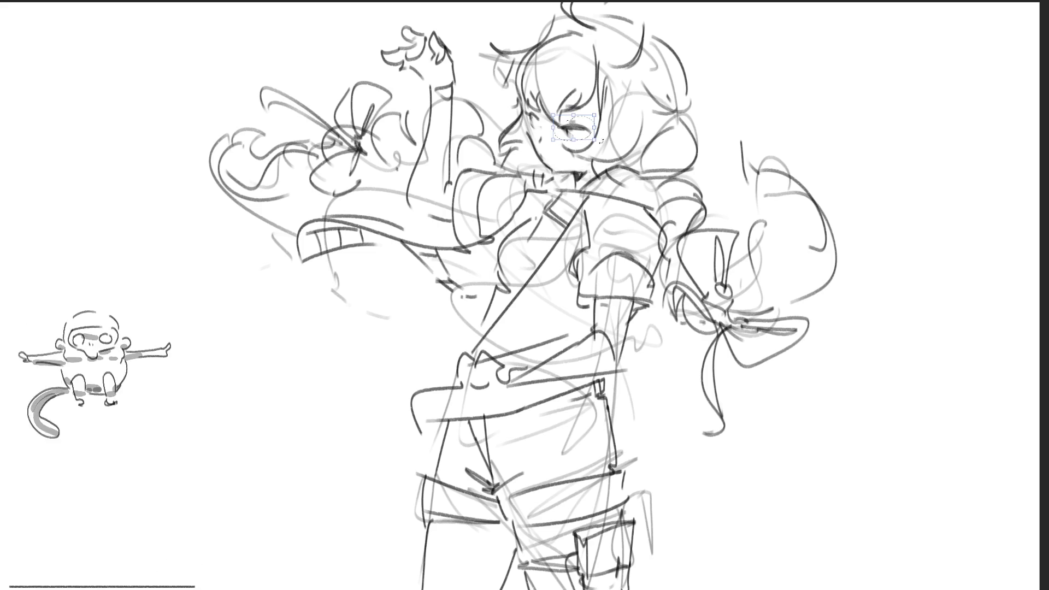
key("Return")
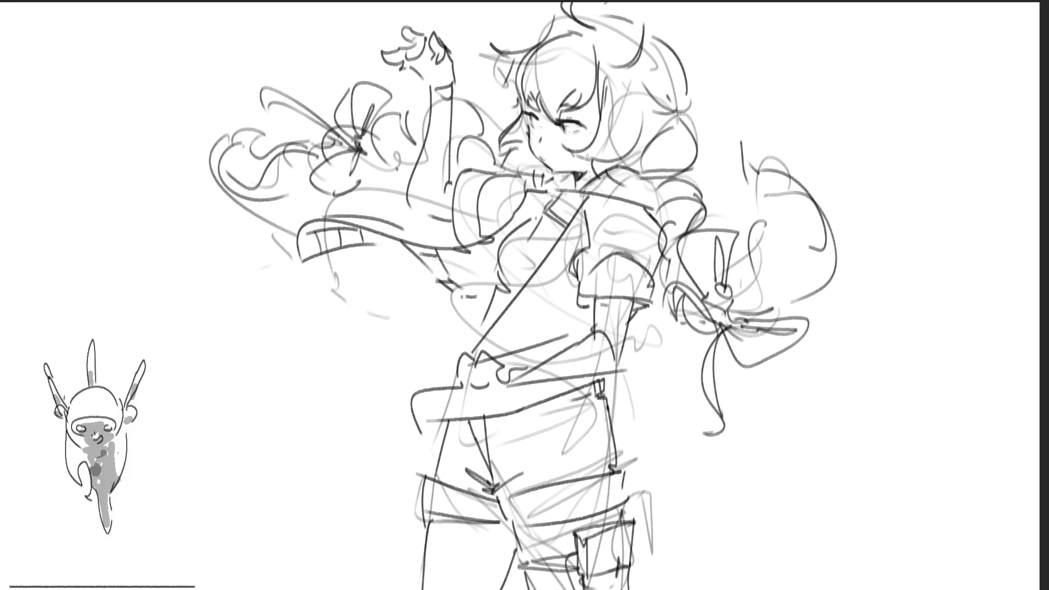
Step: Flip the view back and add strokes at the collar, neck and shoulder
key("m")
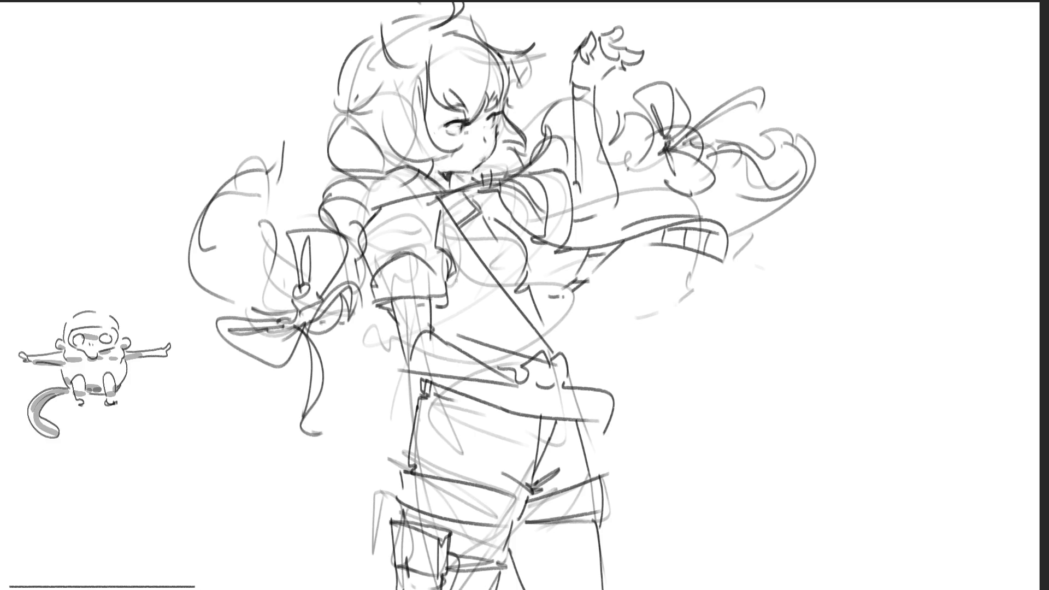
mouse_move(432, 210)
left_mouse_down()
mouse_move(527, 192)
mouse_move(514, 204)
left_mouse_up()
left_click_drag(568, 153, 508, 181)
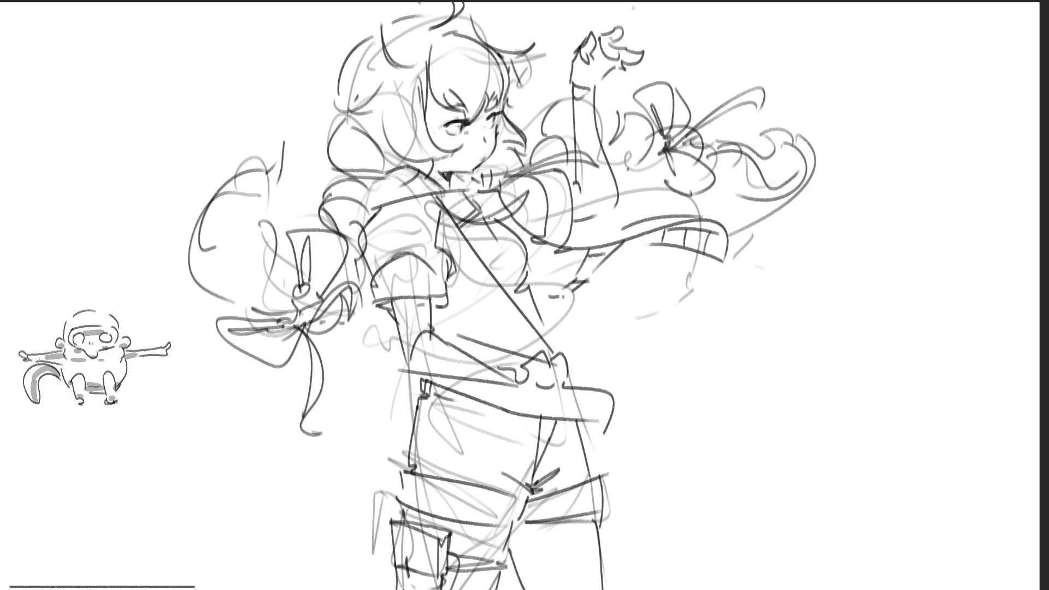
Step: Sketch the raised hand's fingers and fingertip, undo extra strokes, and begin the belt buckle
mouse_move(621, 69)
left_mouse_down()
mouse_move(632, 86)
mouse_move(640, 70)
left_mouse_up()
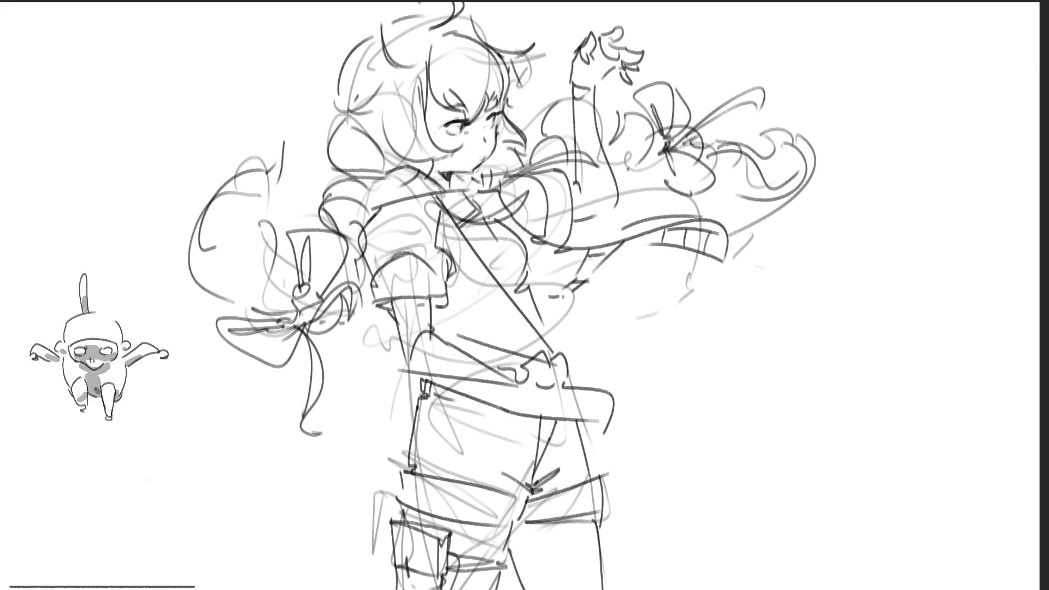
left_click_drag(614, 31, 633, 16)
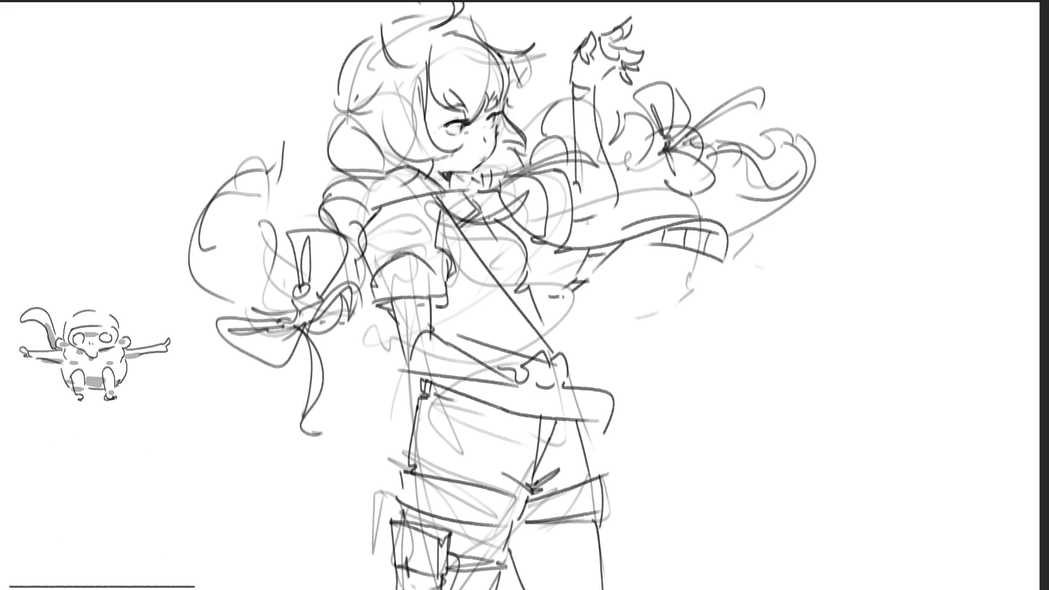
mouse_move(613, 16)
left_mouse_down()
mouse_move(622, 38)
mouse_move(603, 21)
mouse_move(585, 28)
mouse_move(677, 41)
mouse_move(654, 70)
left_mouse_up()
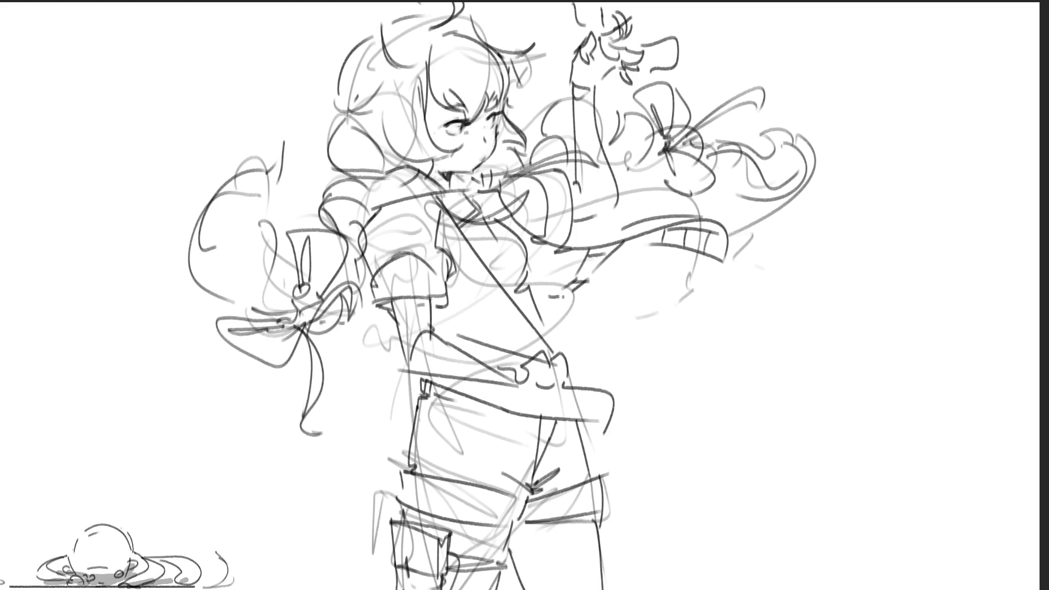
key("ctrl+z")
key("ctrl+z")
key("ctrl+z")
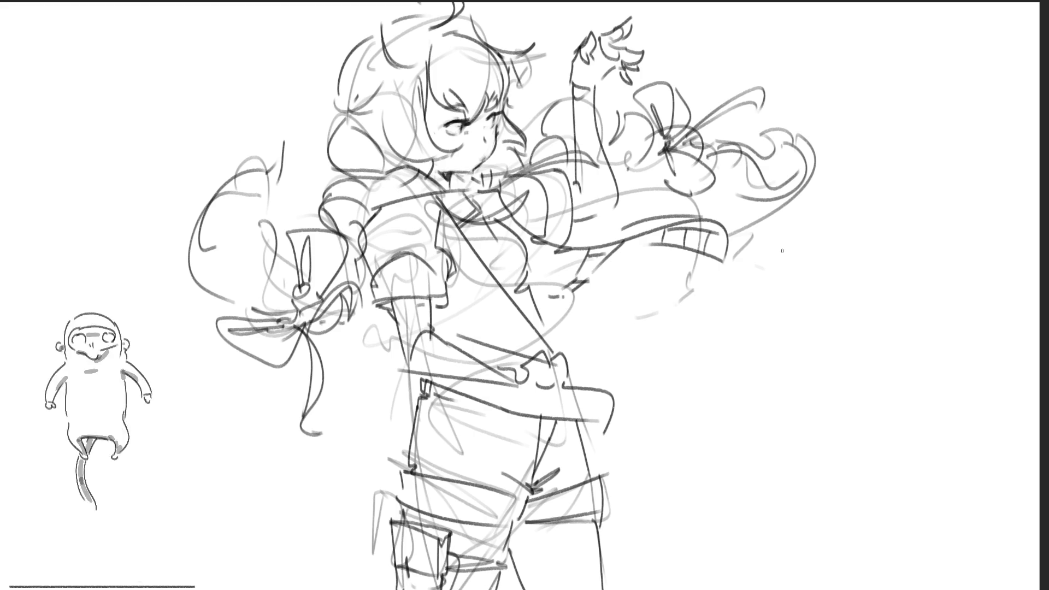
mouse_move(553, 381)
left_mouse_down()
mouse_move(596, 387)
mouse_move(542, 399)
left_mouse_up()
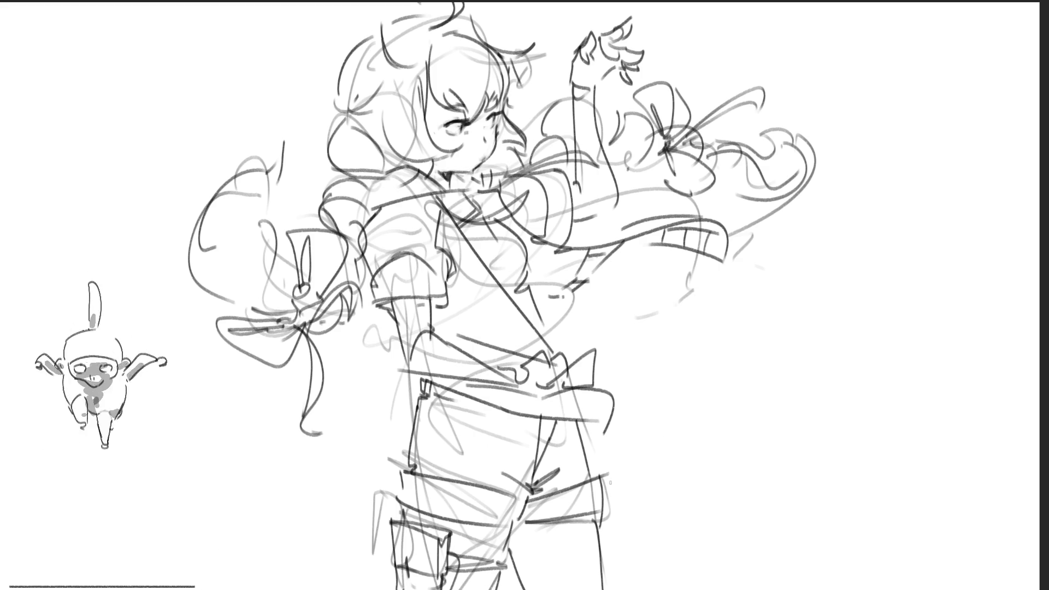
Step: Add belt loops to the shorts waistband, outline the hair from the head top, and mirror the view
mouse_move(454, 380)
left_mouse_down()
mouse_move(462, 401)
mouse_move(570, 415)
left_mouse_up()
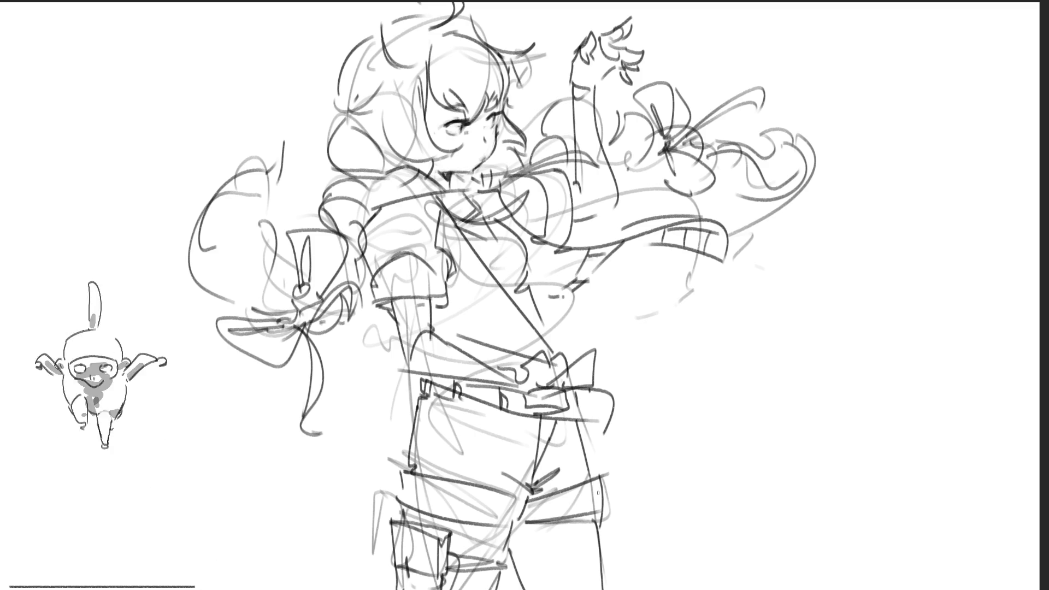
left_click_drag(409, 17, 340, 110)
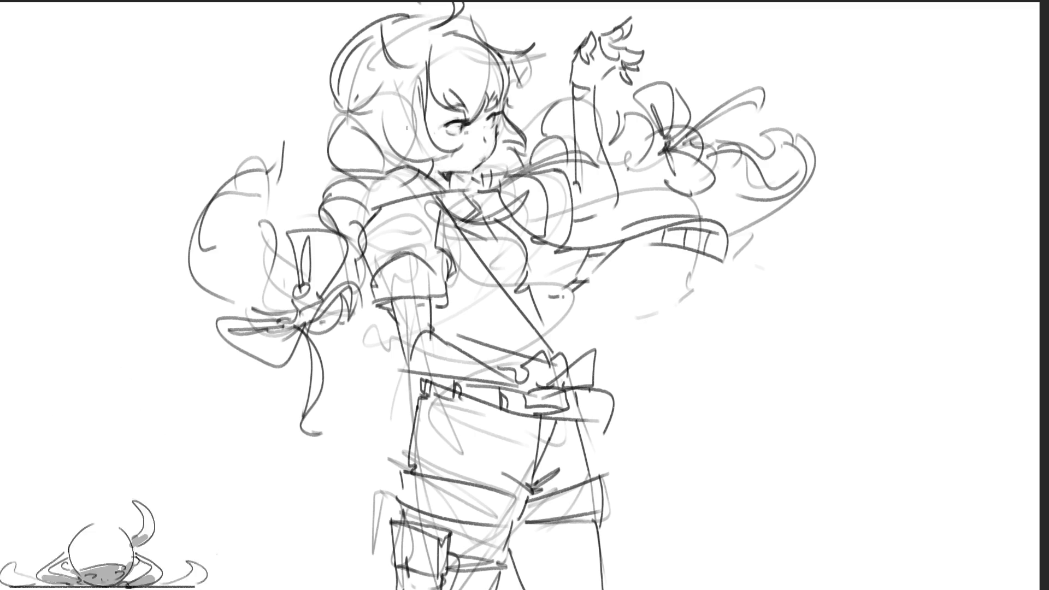
key("m")
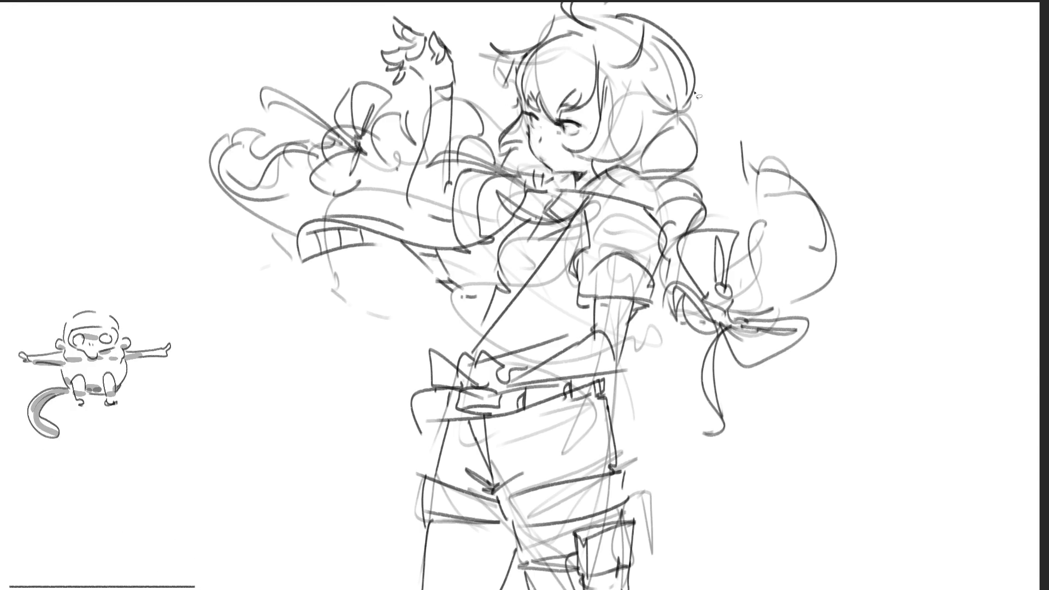
key("ctrl+t")
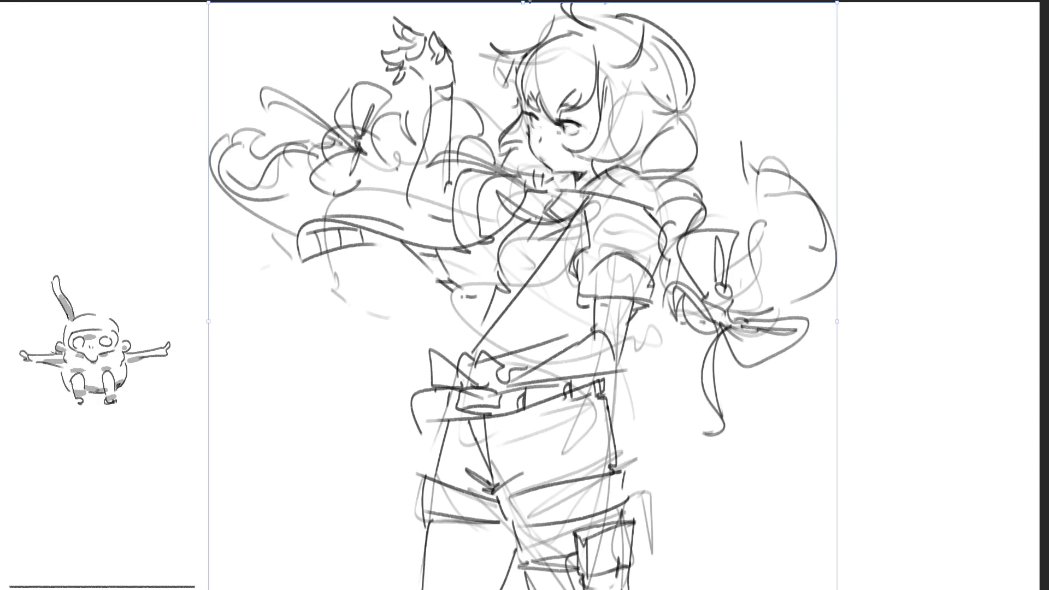
Step: Squash the whole drawing slightly shorter from the top and draw an arc over the head
left_click_drag(524, 3, 524, 13)
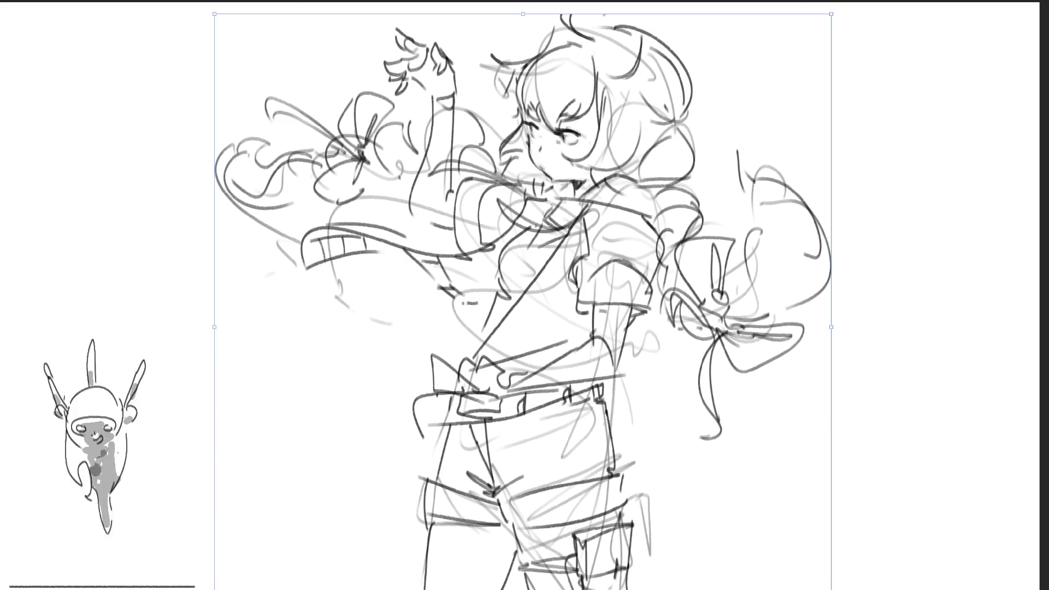
left_click_drag(530, 17, 512, 26)
key("Return")
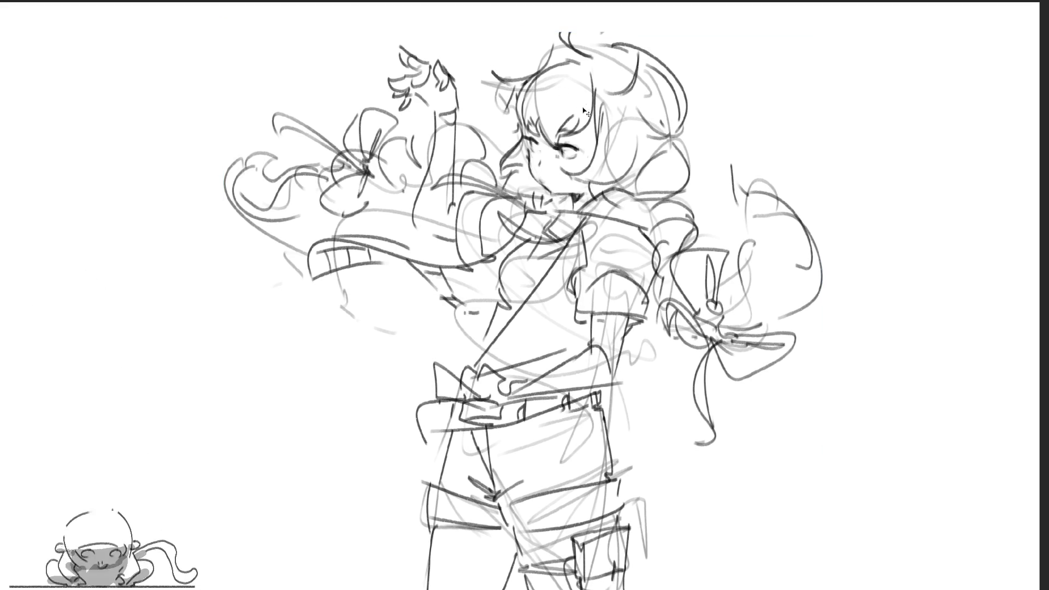
mouse_move(755, 103)
left_mouse_down()
mouse_move(538, 3)
mouse_move(476, 82)
mouse_move(527, 196)
mouse_move(574, 208)
mouse_move(713, 183)
mouse_move(751, 104)
left_mouse_up()
Step: Lasso the head, stretch it slightly upward, and nudge it into a better position
mouse_move(722, 140)
left_mouse_down()
mouse_move(612, 101)
mouse_move(613, 164)
mouse_move(691, 203)
mouse_move(735, 197)
left_mouse_up()
key("ctrl+t")
left_click_drag(615, 9, 615, 1)
left_click_drag(625, 80, 625, 67)
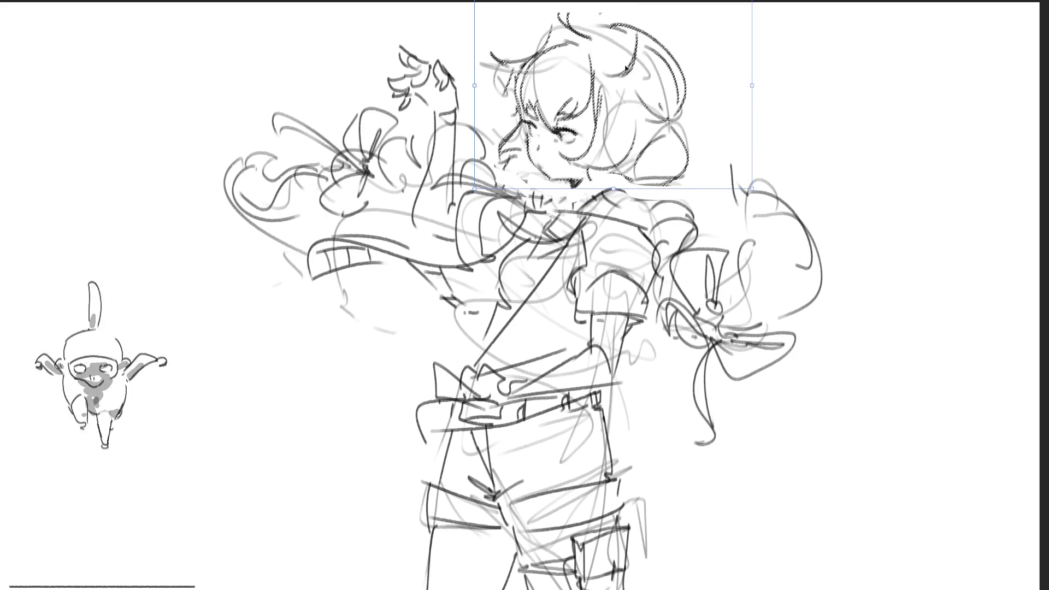
left_click_drag(625, 69, 623, 70)
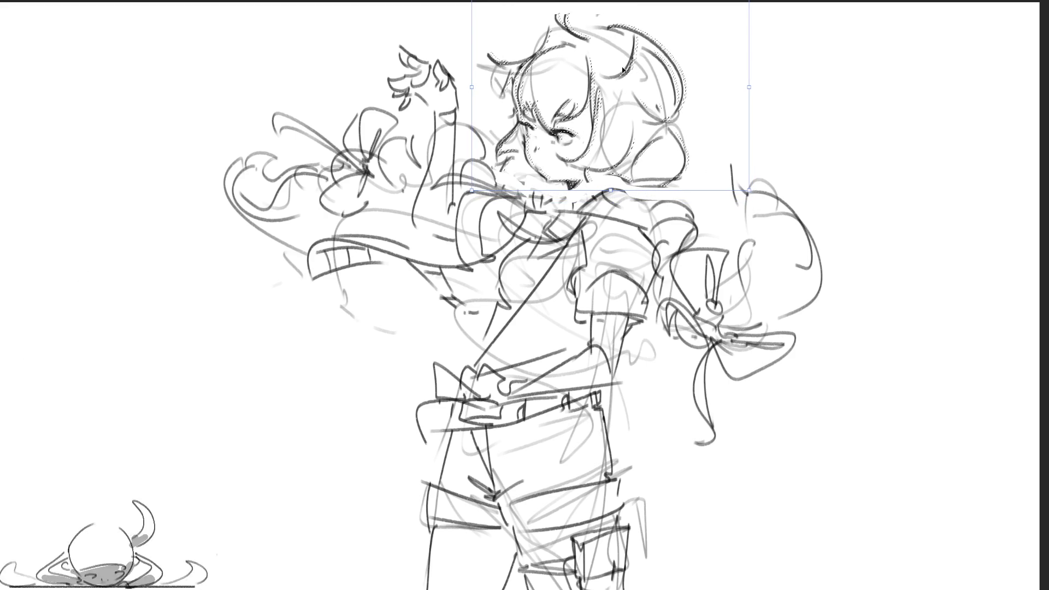
left_click_drag(623, 69, 620, 70)
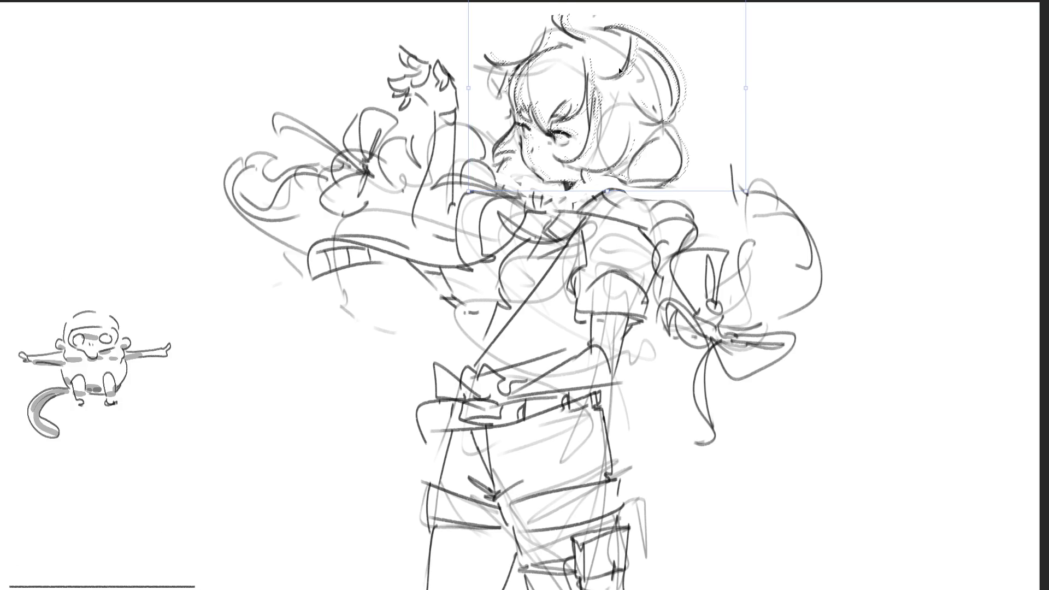
left_click_drag(621, 70, 620, 70)
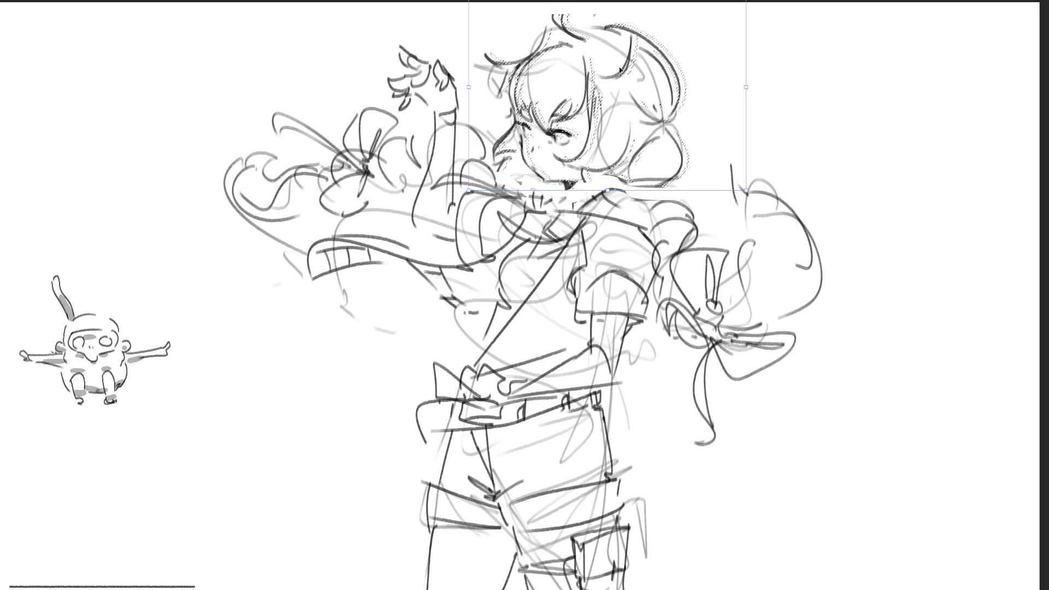
left_click_drag(620, 69, 622, 71)
left_click_drag(610, 196, 606, 196)
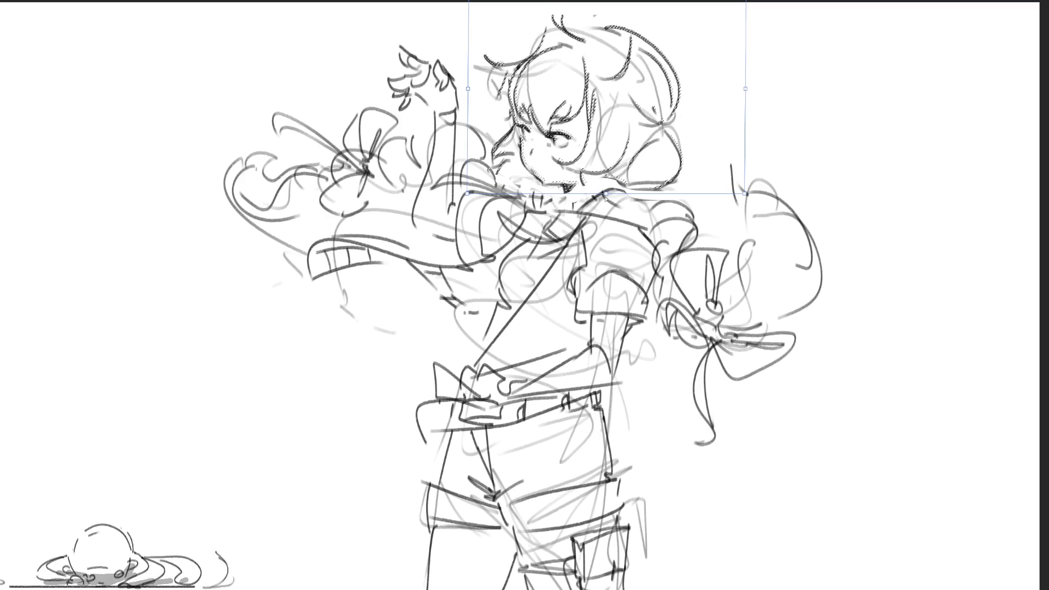
left_click_drag(621, 160, 626, 158)
key("Return")
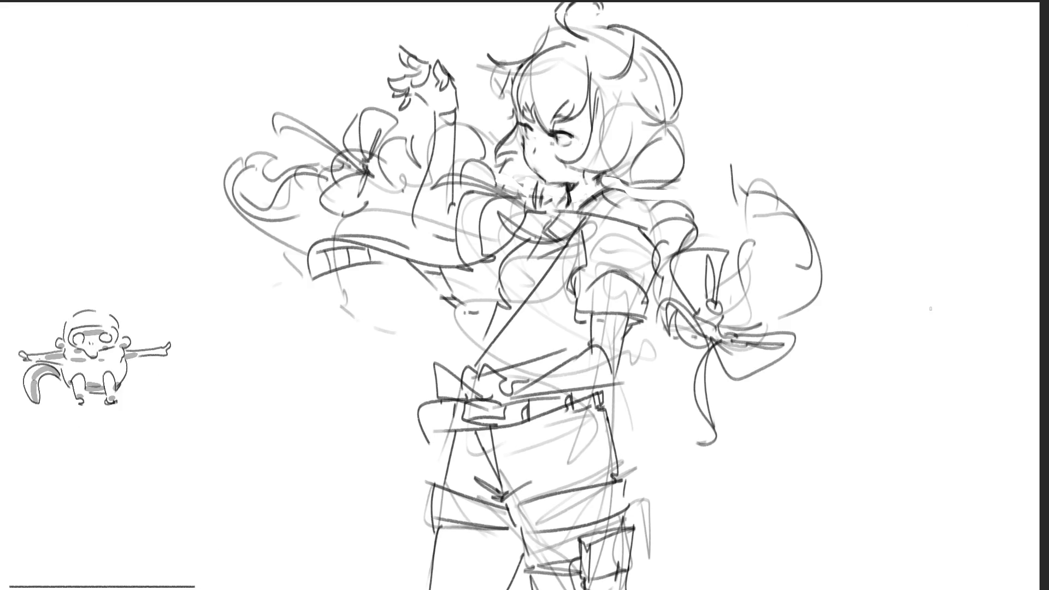
Step: Mirror the view back, redraw the hair-tie strokes and outline the hair's left and lower edge
key("m")
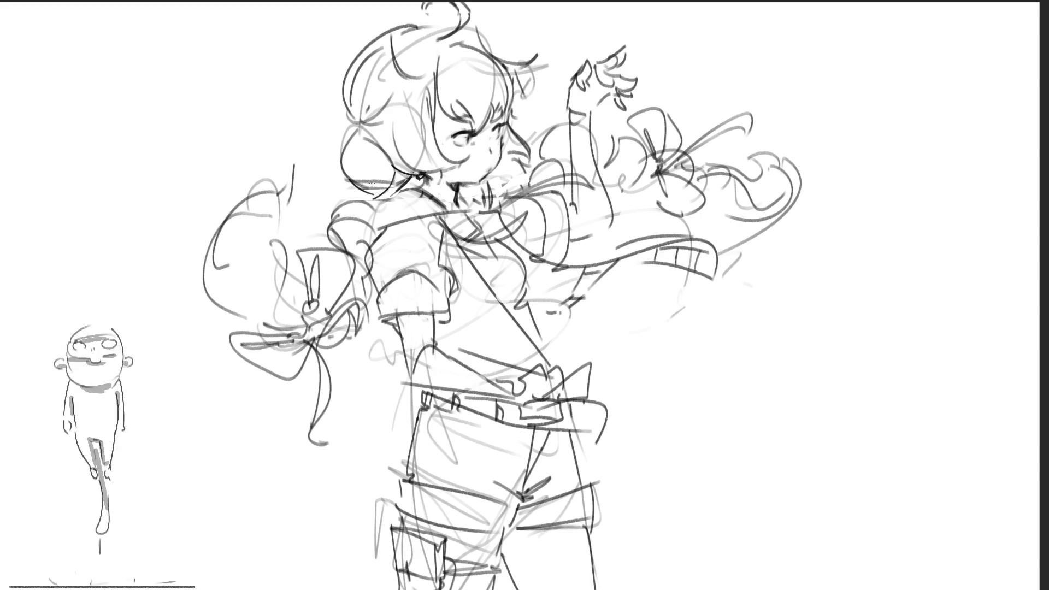
left_click_drag(336, 199, 391, 212)
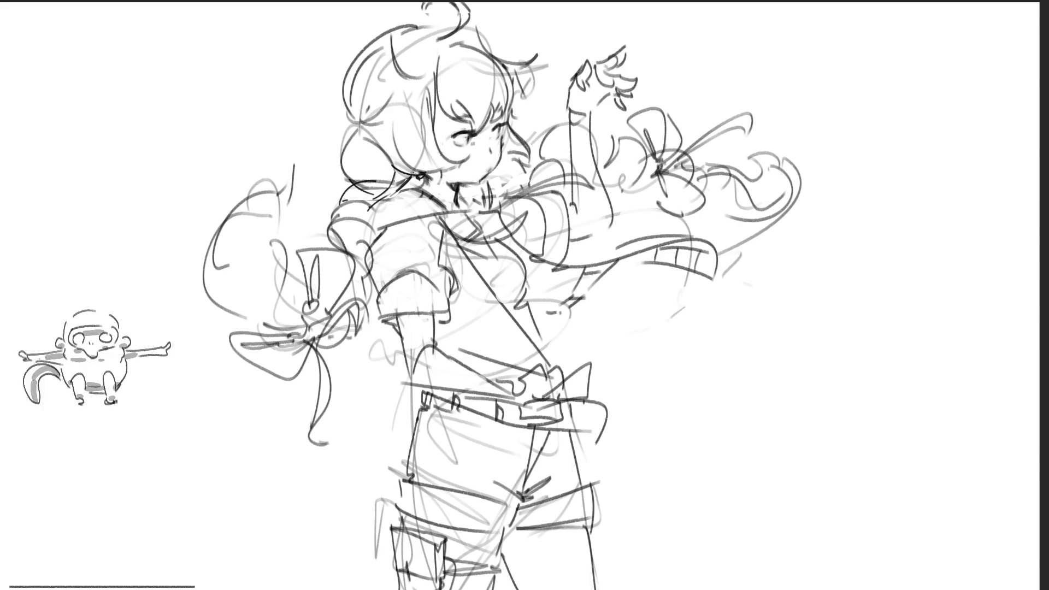
key("ctrl+z")
left_click_drag(343, 186, 376, 213)
mouse_move(344, 183)
left_mouse_down()
mouse_move(386, 205)
mouse_move(363, 206)
left_mouse_up()
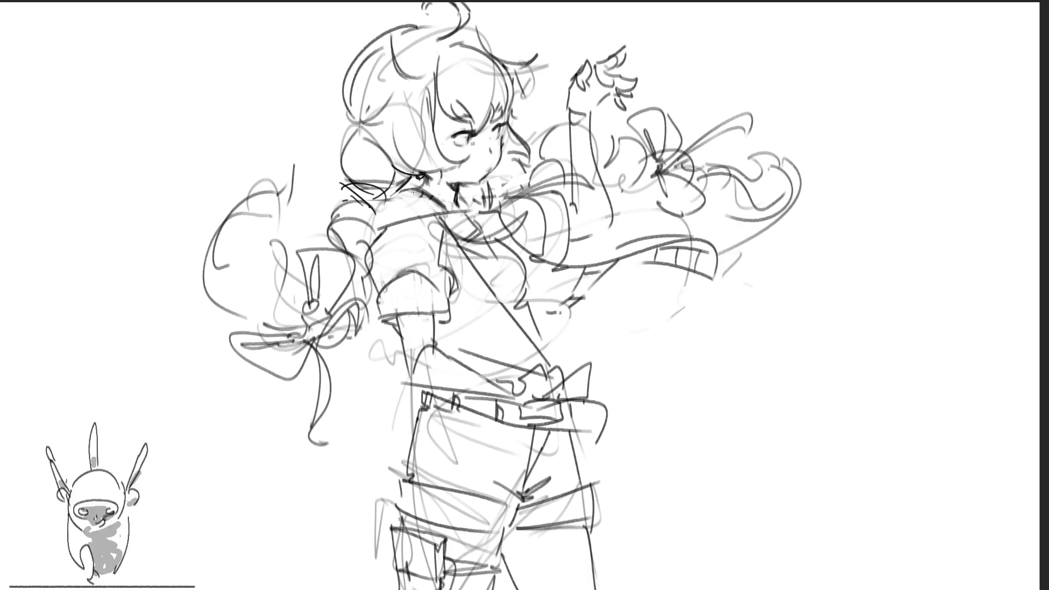
key("ctrl+z")
key("ctrl+z")
key("ctrl+z")
left_click_drag(339, 201, 355, 197)
mouse_move(388, 185)
left_mouse_down()
mouse_move(353, 201)
mouse_move(376, 209)
left_mouse_up()
key("ctrl+z")
key("ctrl+z")
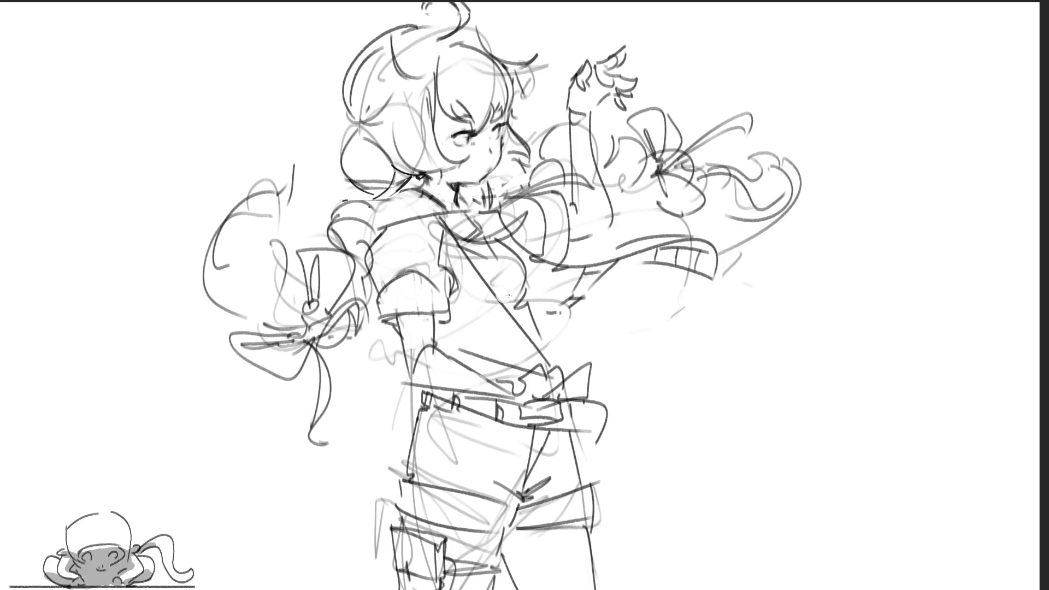
mouse_move(336, 137)
left_mouse_down()
mouse_move(379, 198)
mouse_move(372, 202)
left_mouse_up()
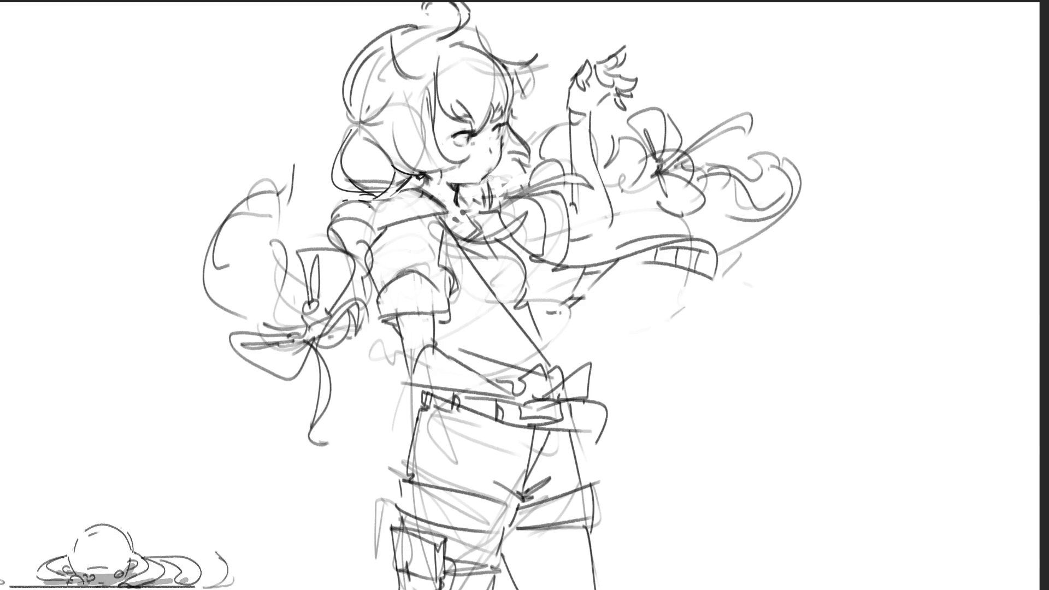
Step: Redraw the girl's mouth and the collar line under her chin
left_click_drag(449, 181, 470, 179)
key("ctrl+z")
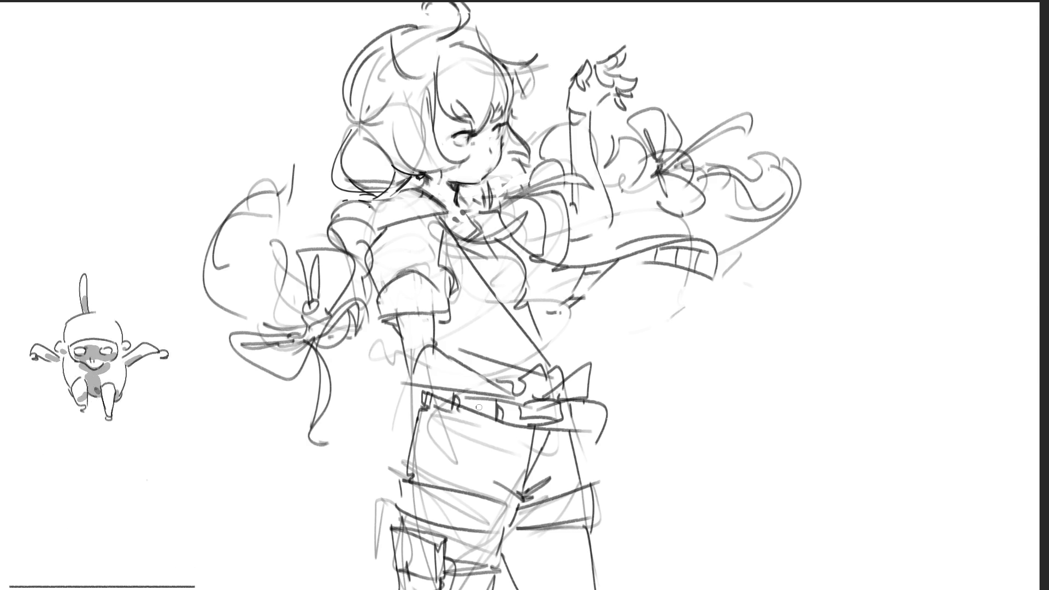
left_click_drag(492, 175, 502, 172)
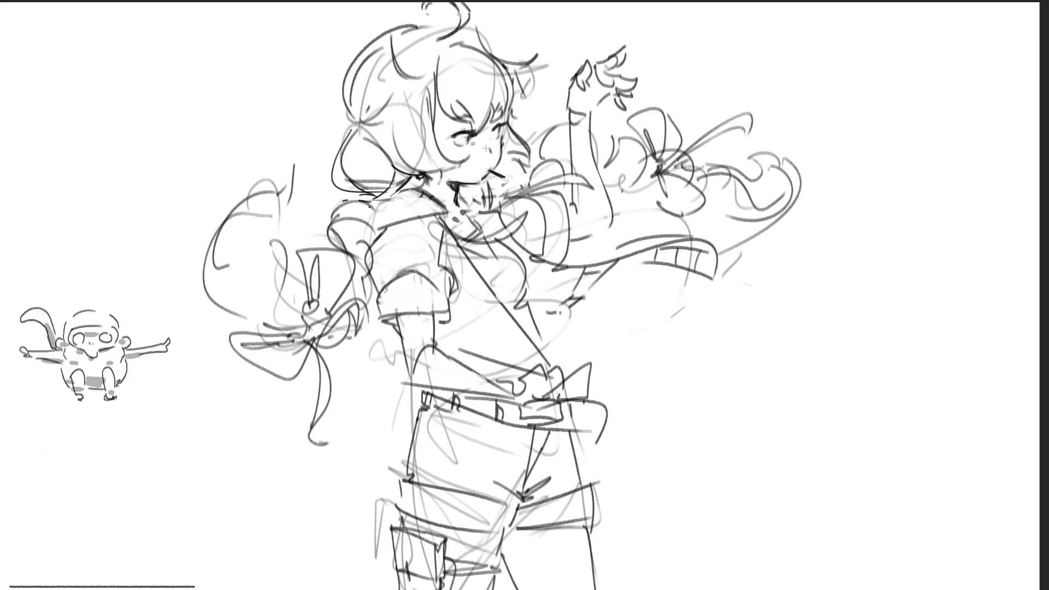
left_click_drag(495, 172, 511, 175)
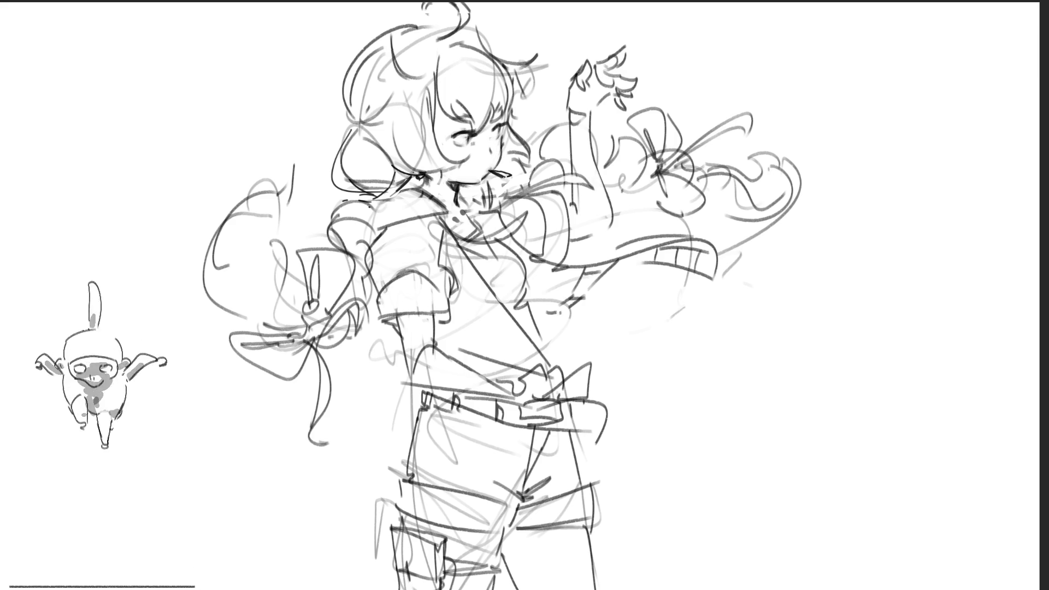
left_click_drag(449, 223, 503, 202)
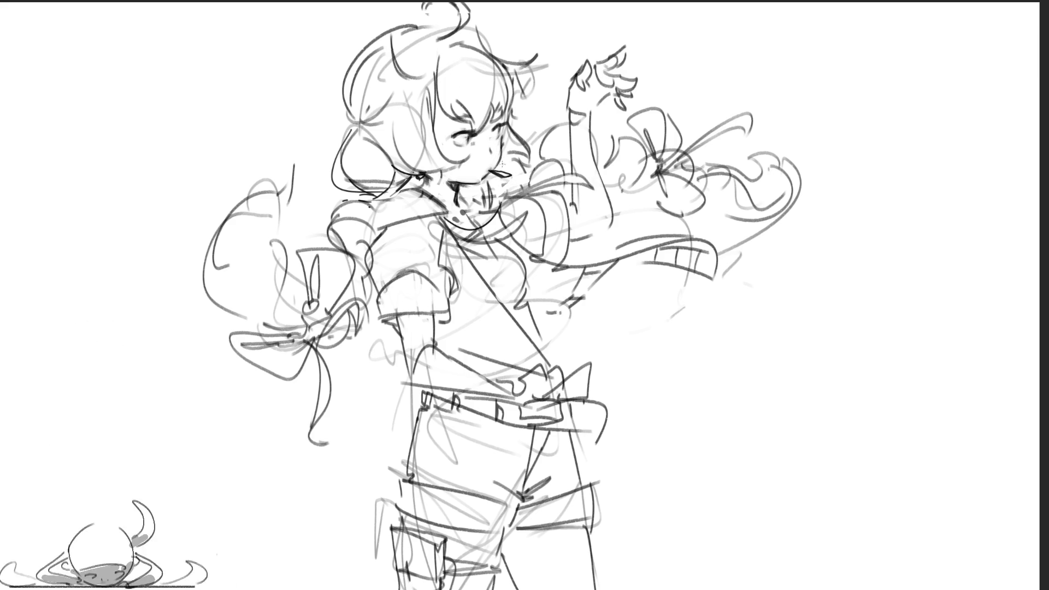
key("ctrl+z")
mouse_move(443, 219)
left_mouse_down()
mouse_move(506, 181)
mouse_move(492, 225)
left_mouse_up()
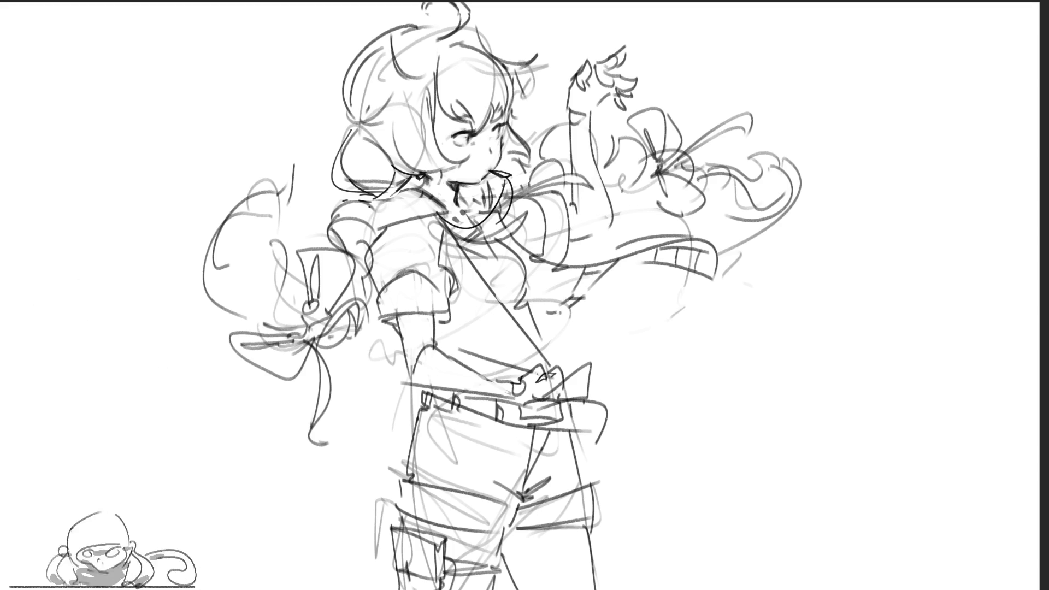
Step: Stroke the head's top-left, the shorts' left edge, and one long strap from shorts to collar
mouse_move(448, 30)
left_mouse_down()
mouse_move(385, 27)
mouse_move(351, 82)
mouse_move(351, 138)
mouse_move(338, 167)
mouse_move(356, 205)
mouse_move(315, 296)
mouse_move(280, 233)
mouse_move(286, 170)
mouse_move(221, 309)
mouse_move(285, 331)
mouse_move(244, 354)
mouse_move(313, 341)
mouse_move(313, 448)
mouse_move(332, 386)
mouse_move(320, 353)
mouse_move(357, 340)
mouse_move(364, 282)
mouse_move(387, 299)
mouse_move(381, 324)
left_mouse_up()
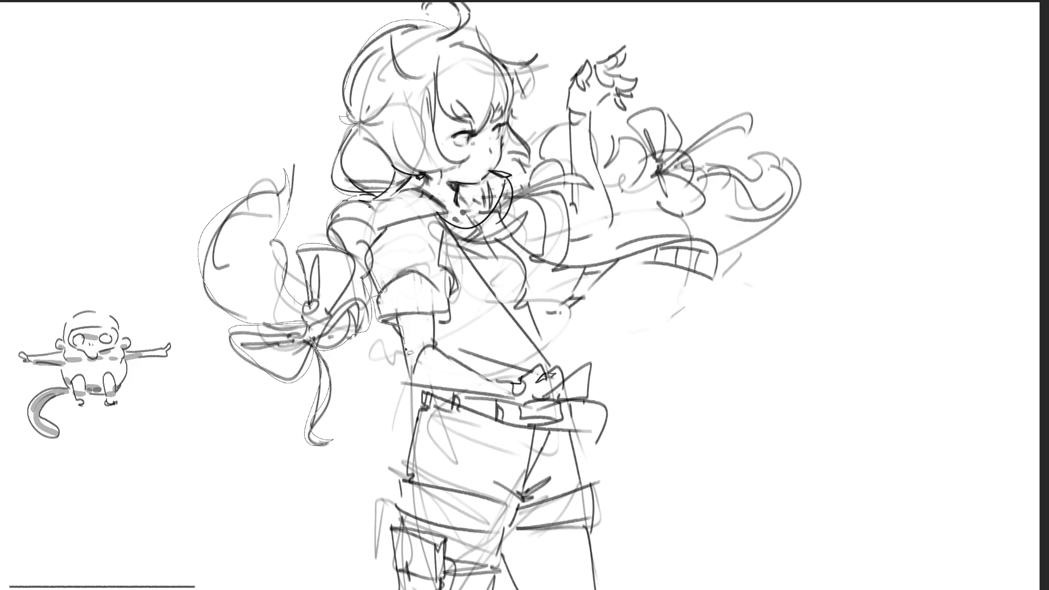
left_click_drag(424, 411, 409, 479)
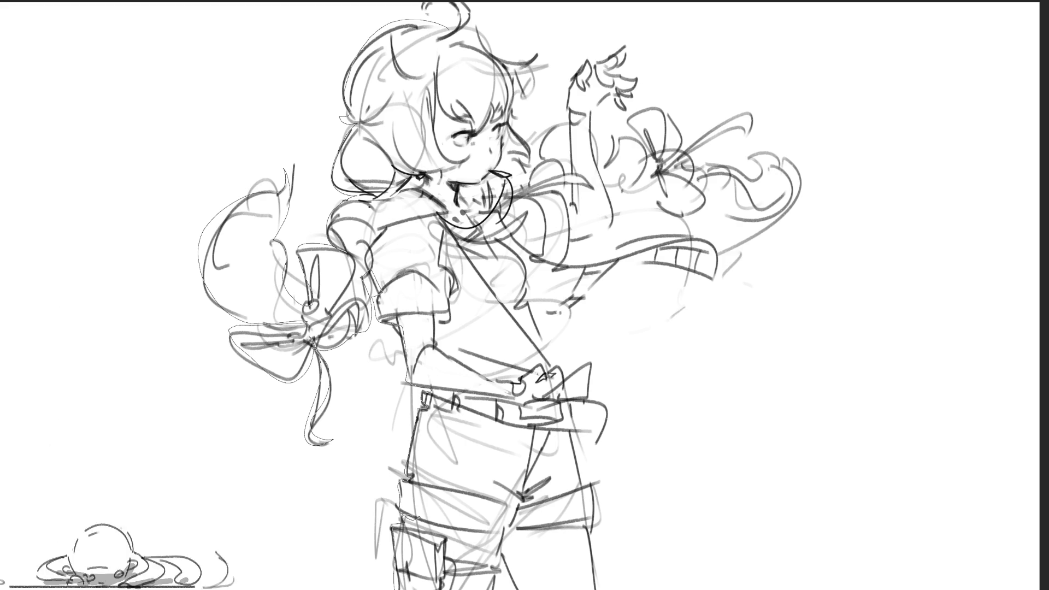
mouse_move(495, 568)
left_mouse_down()
mouse_move(522, 517)
mouse_move(529, 377)
mouse_move(479, 236)
mouse_move(463, 71)
mouse_move(471, 32)
mouse_move(429, 8)
left_mouse_up()
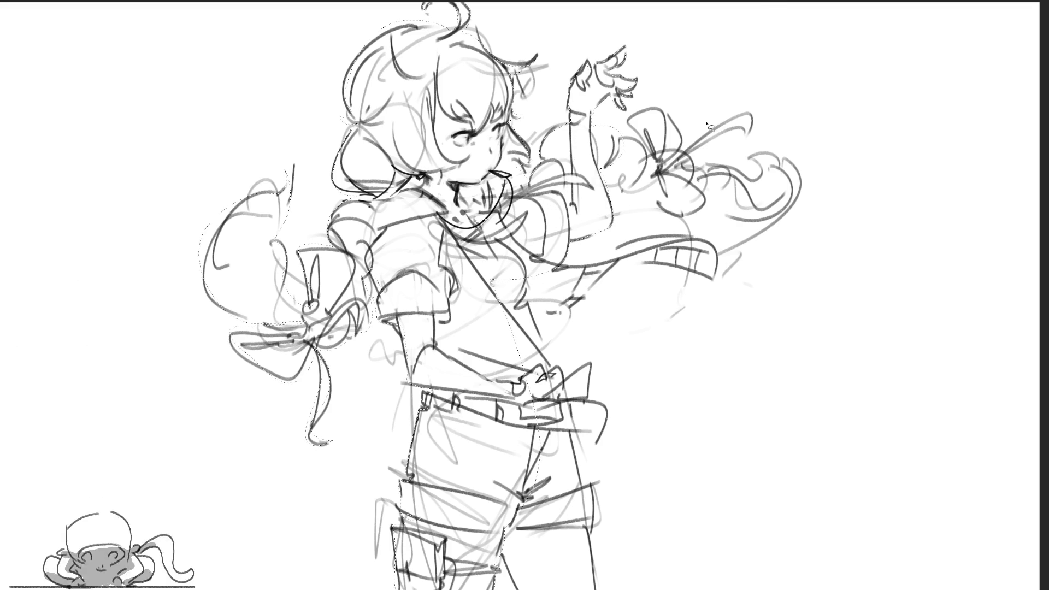
Step: Rework the right hair bow with short strokes, undoing the stray loops above it
mouse_move(658, 164)
left_mouse_down()
mouse_move(648, 112)
mouse_move(664, 161)
mouse_move(633, 174)
mouse_move(661, 175)
mouse_move(645, 191)
mouse_move(705, 213)
left_mouse_up()
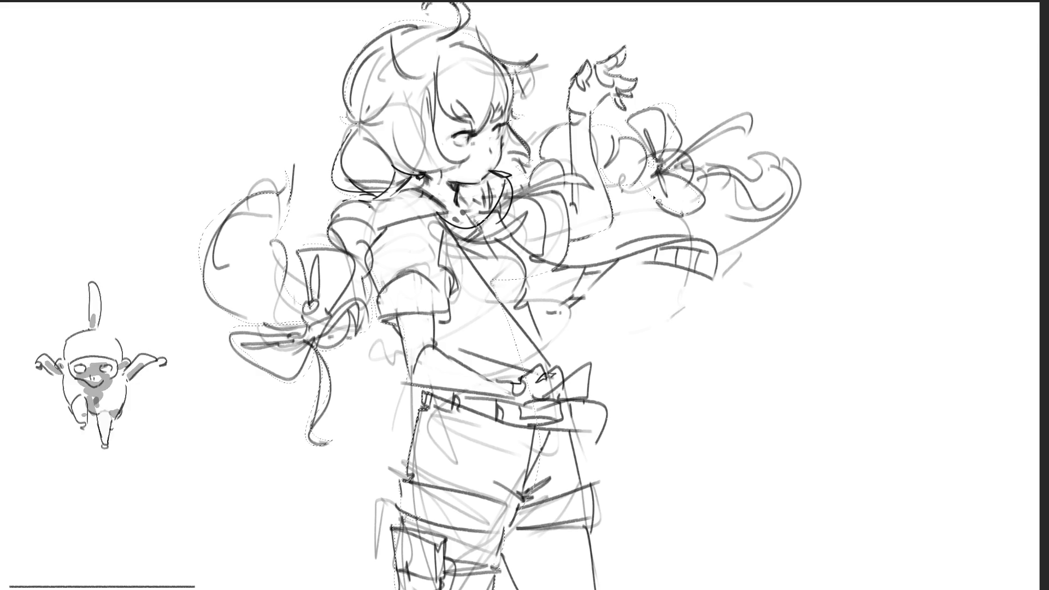
mouse_move(760, 115)
left_mouse_down()
mouse_move(685, 152)
mouse_move(727, 200)
left_mouse_up()
key("ctrl+z")
left_click_drag(694, 164, 741, 213)
mouse_move(656, 153)
left_mouse_down()
mouse_move(673, 180)
mouse_move(743, 170)
mouse_move(790, 141)
mouse_move(680, 203)
left_mouse_up()
key("ctrl+z")
mouse_move(643, 145)
left_mouse_down()
mouse_move(673, 167)
mouse_move(694, 166)
mouse_move(658, 167)
left_mouse_up()
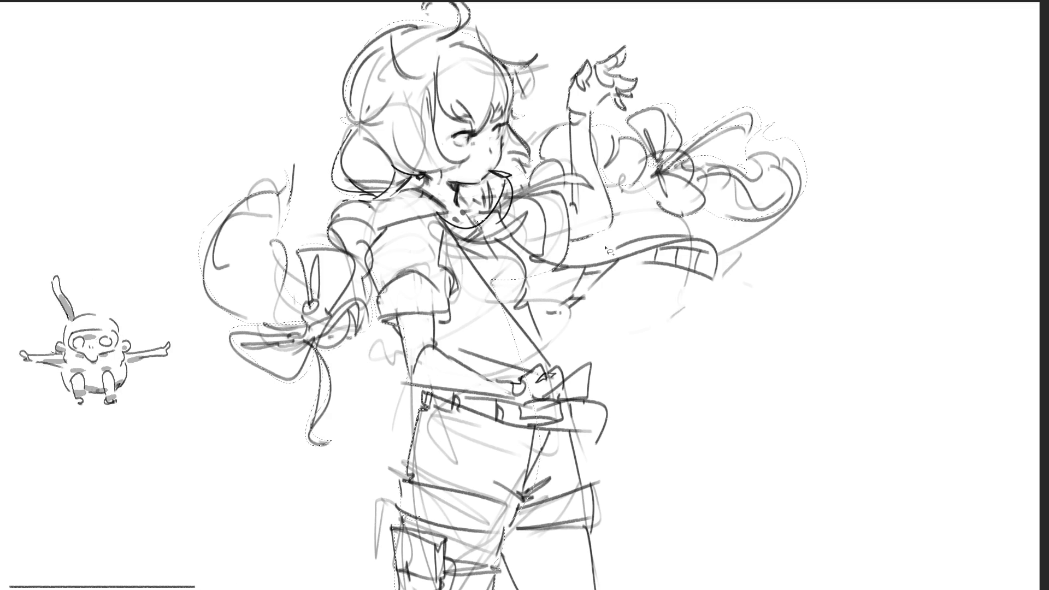
Step: Line the scarf and belt end, fill the figure's silhouette with grey, and deselect
mouse_move(554, 261)
left_mouse_down()
mouse_move(697, 236)
mouse_move(724, 280)
mouse_move(615, 268)
left_mouse_up()
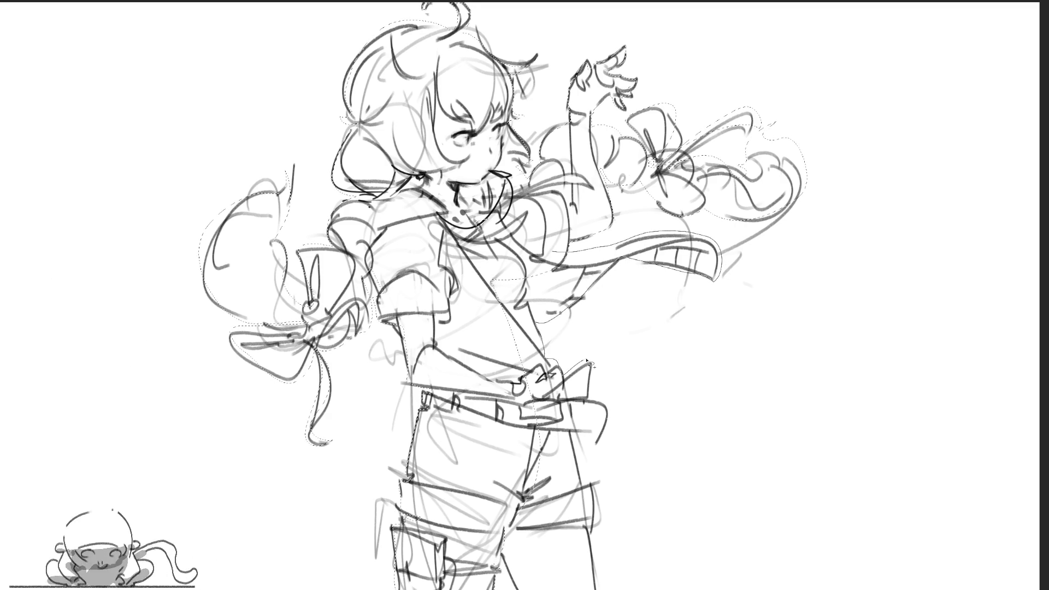
mouse_move(607, 417)
left_mouse_down()
mouse_move(580, 437)
mouse_move(597, 579)
left_mouse_up()
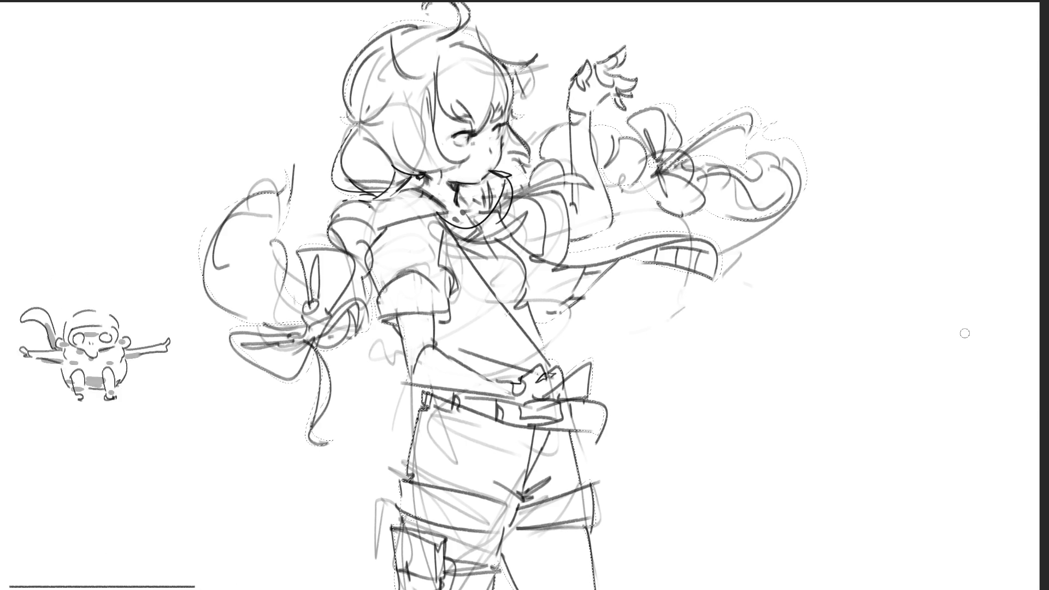
mouse_move(784, 78)
left_mouse_down()
mouse_move(808, 94)
mouse_move(546, 246)
mouse_move(709, 419)
mouse_move(212, 576)
left_mouse_up()
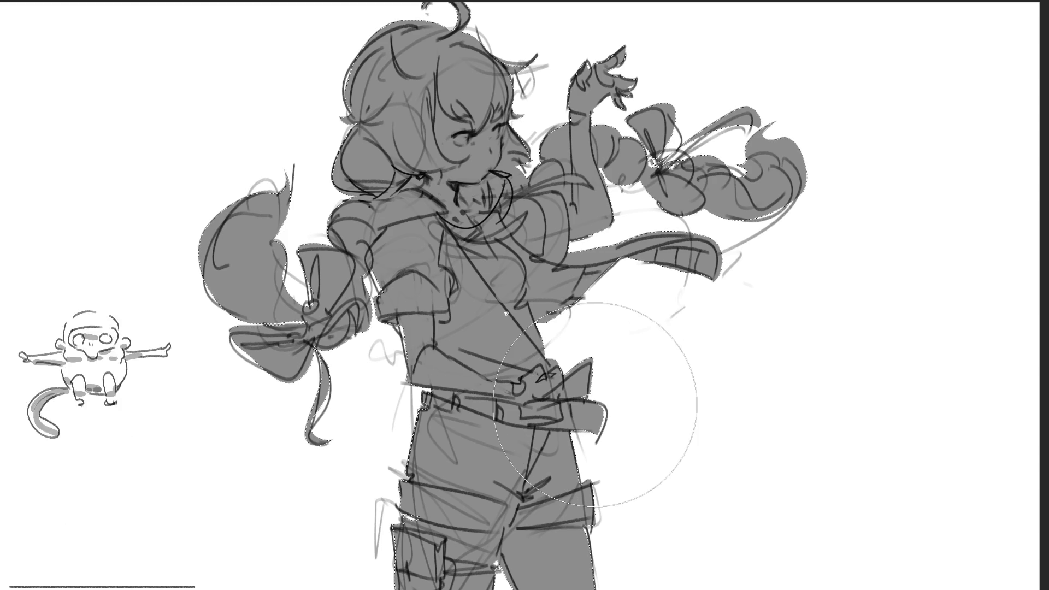
key("ctrl+d")
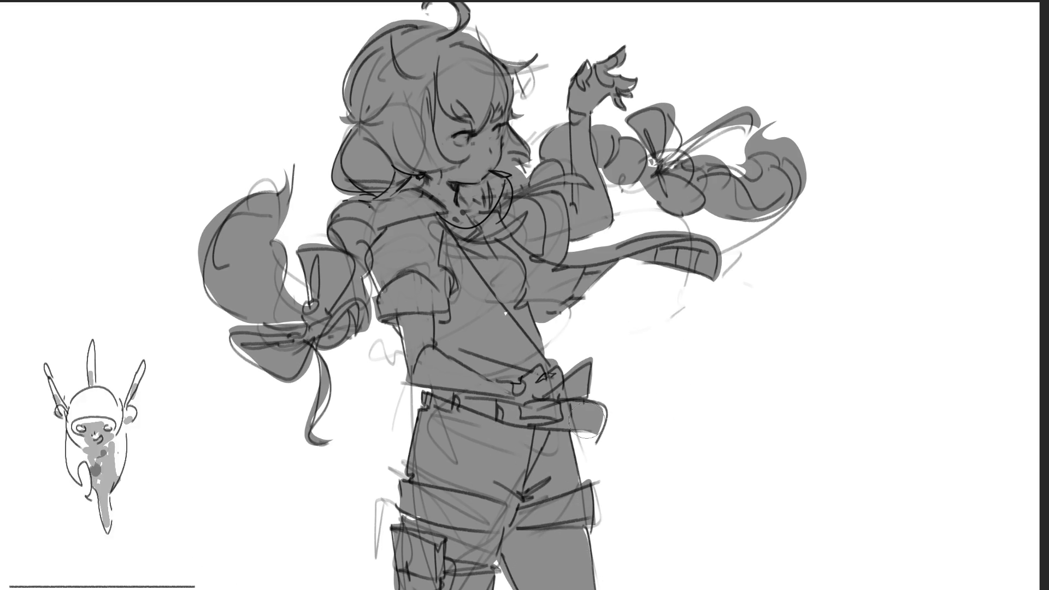
Step: Paint dark edge strokes along the right thigh, belt end, arm, both bows and the dangling ribbon
left_click_drag(582, 526, 593, 589)
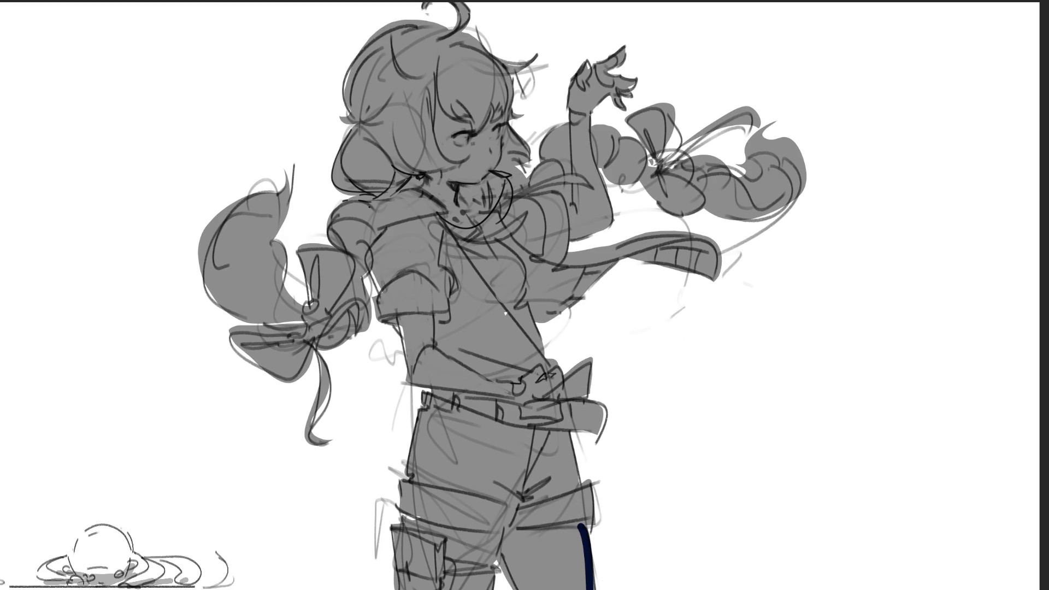
key("ctrl+z")
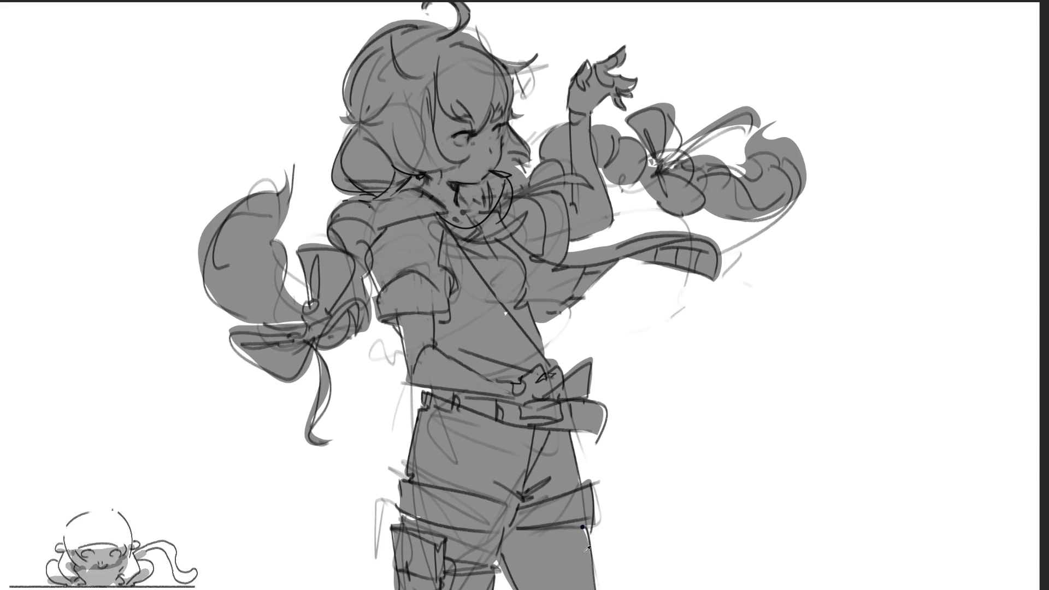
left_click_drag(582, 528, 593, 581)
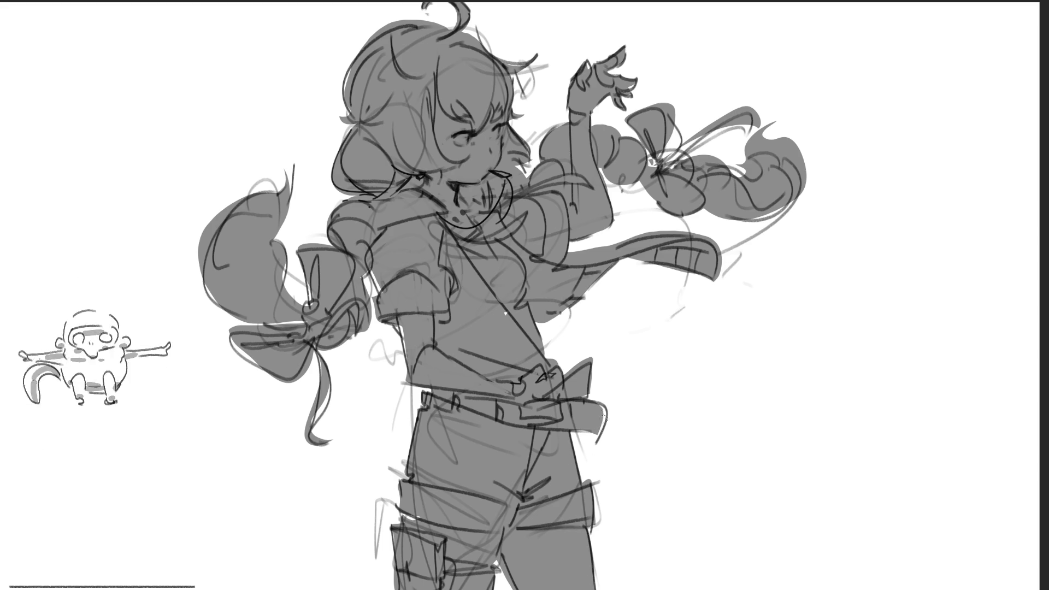
left_click_drag(606, 408, 595, 438)
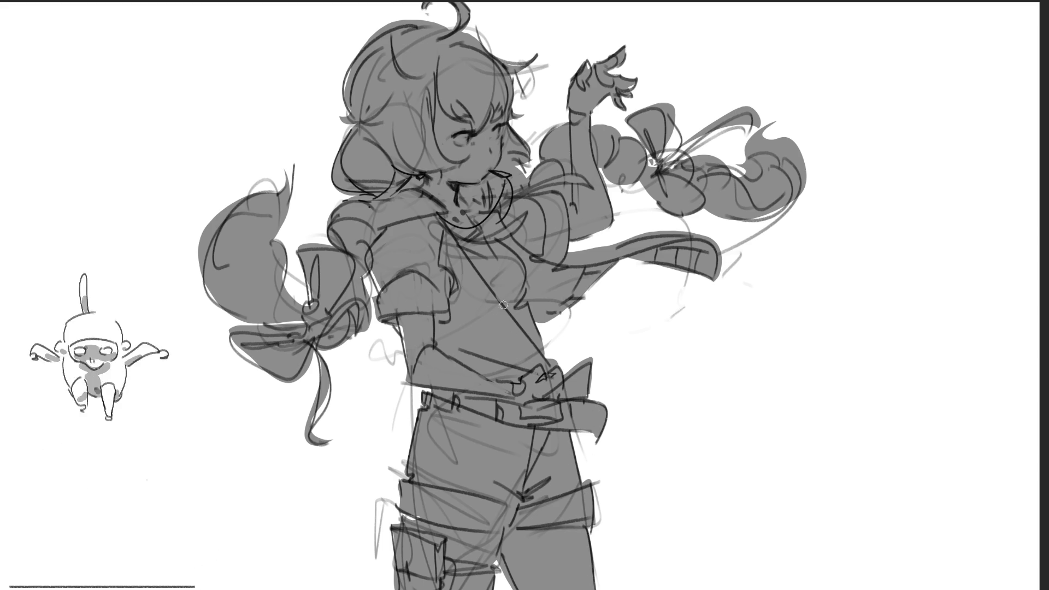
left_click_drag(407, 326, 399, 366)
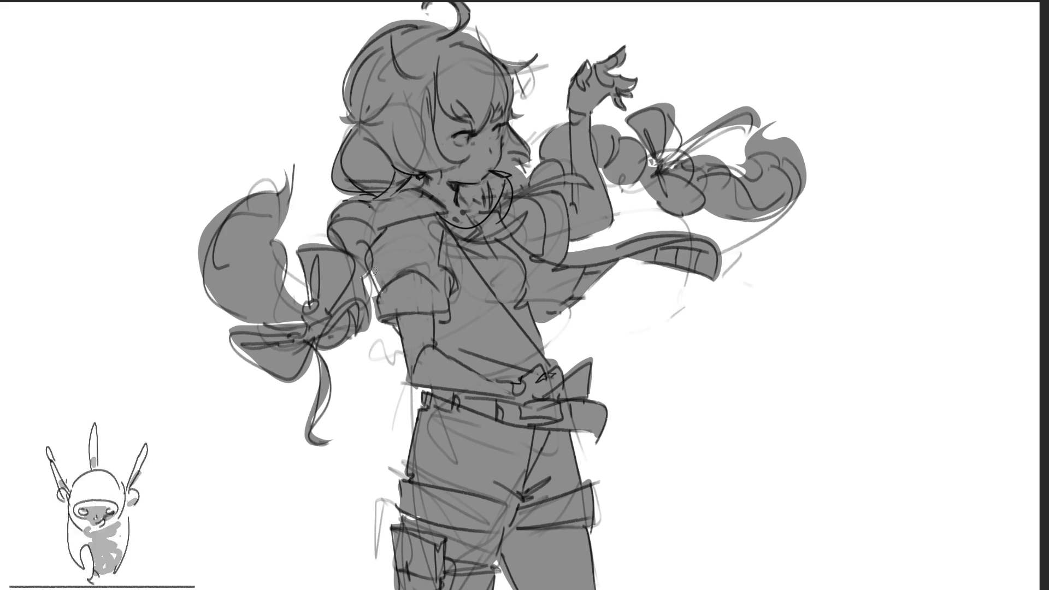
left_click_drag(312, 282, 310, 305)
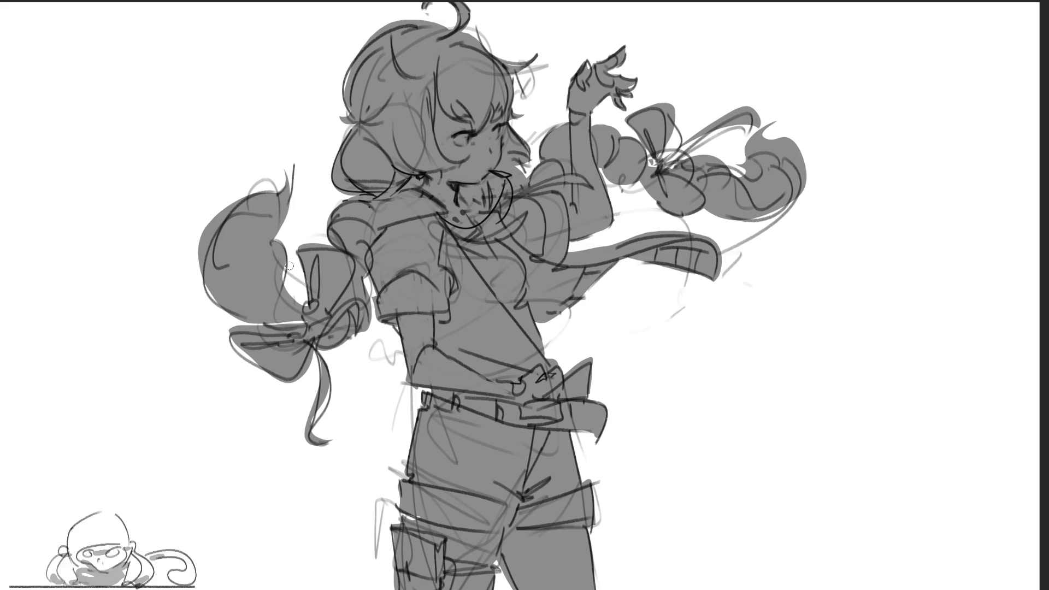
left_click_drag(236, 339, 252, 348)
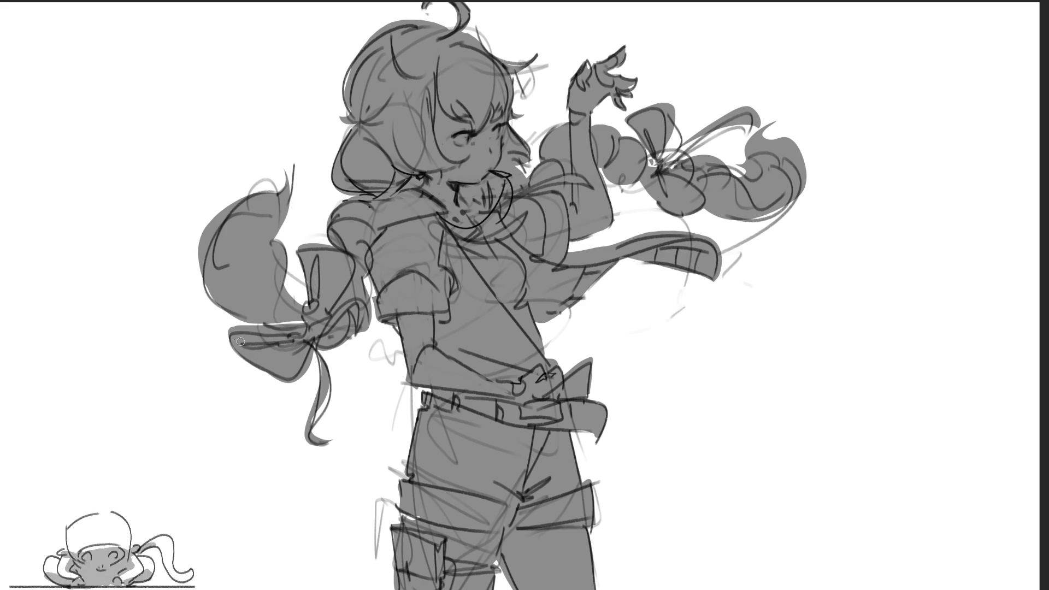
left_click_drag(322, 346, 315, 430)
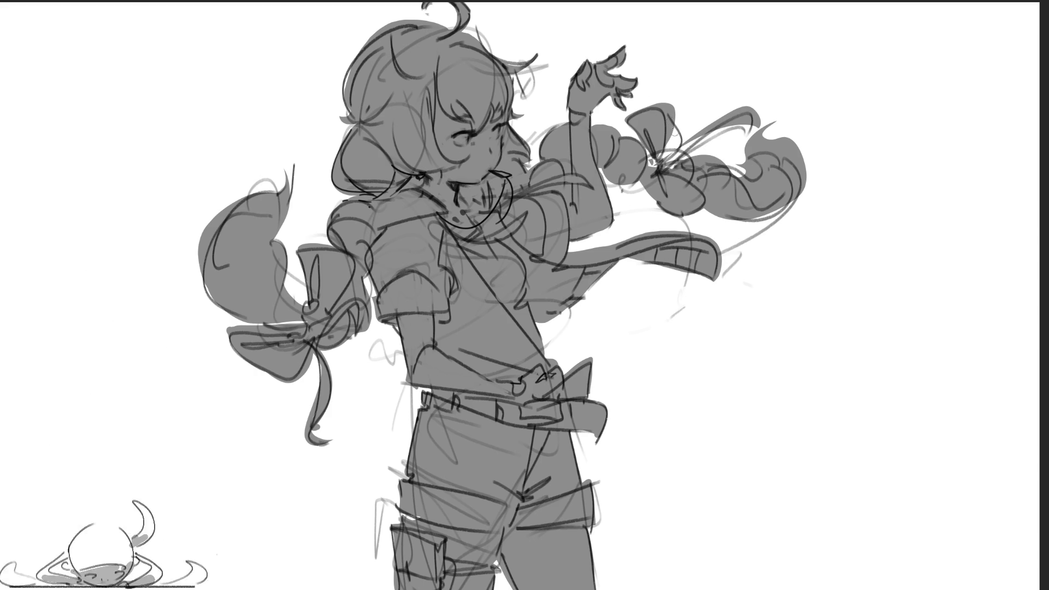
Step: Extend the grey fill from the hair-bow knot along the right and left braids
left_click_drag(679, 164, 713, 133)
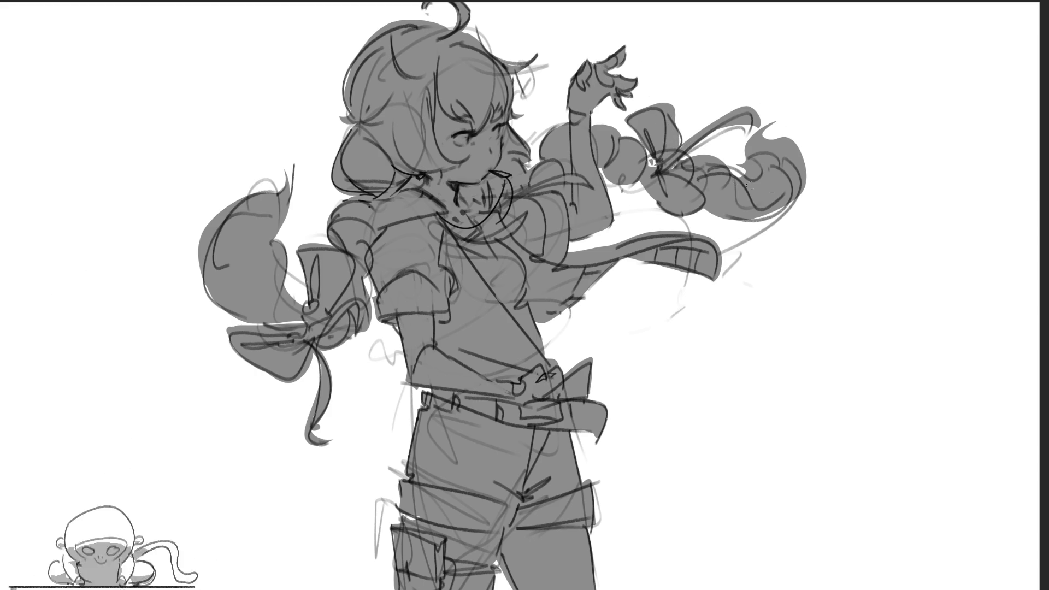
mouse_move(722, 176)
left_mouse_down()
mouse_move(733, 227)
mouse_move(793, 157)
left_mouse_up()
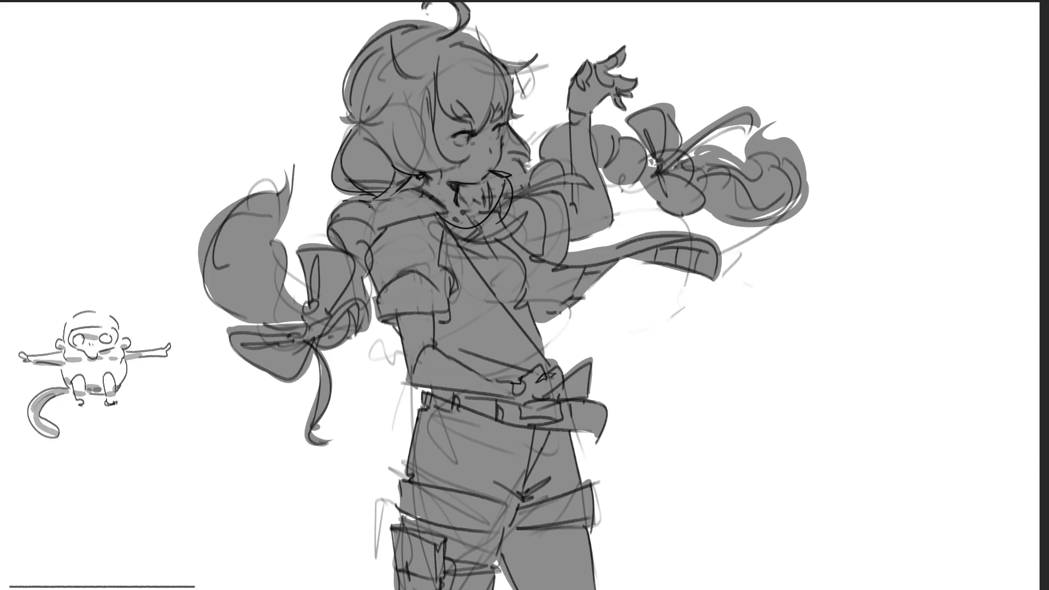
left_click_drag(226, 217, 257, 326)
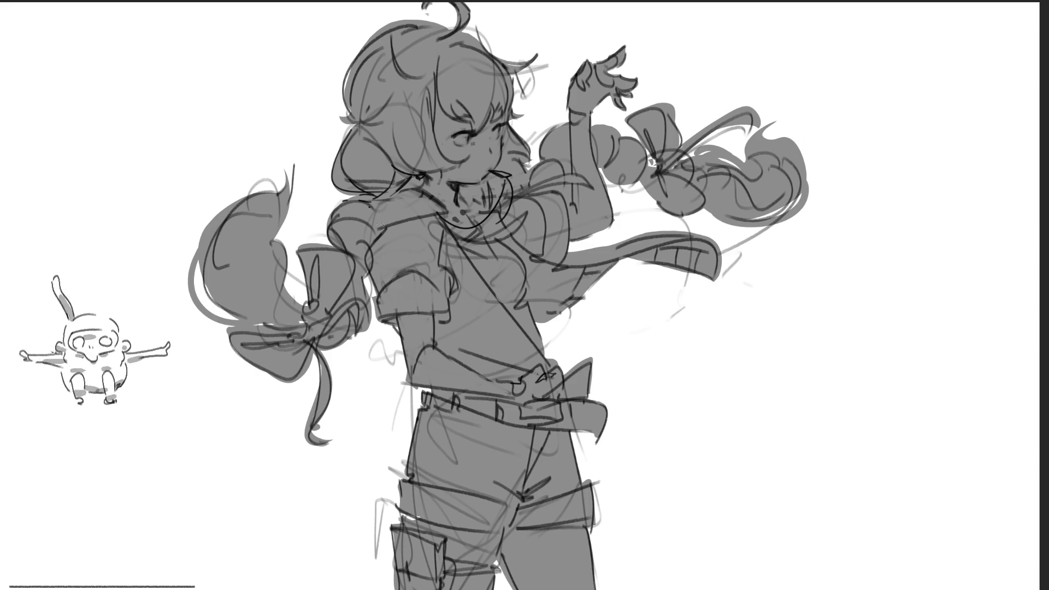
left_click_drag(350, 203, 321, 245)
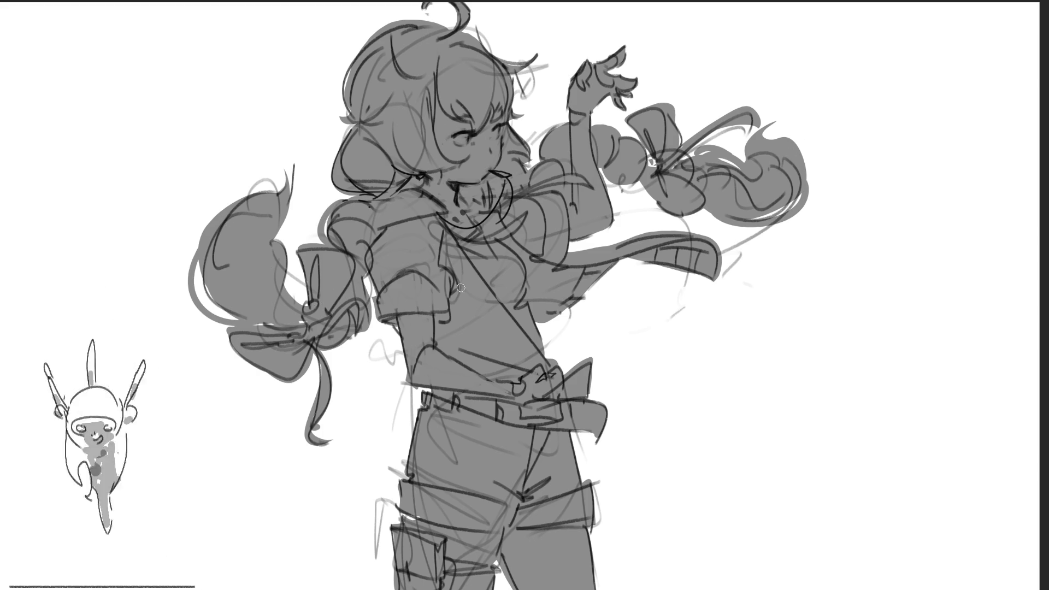
key("ctrl+z")
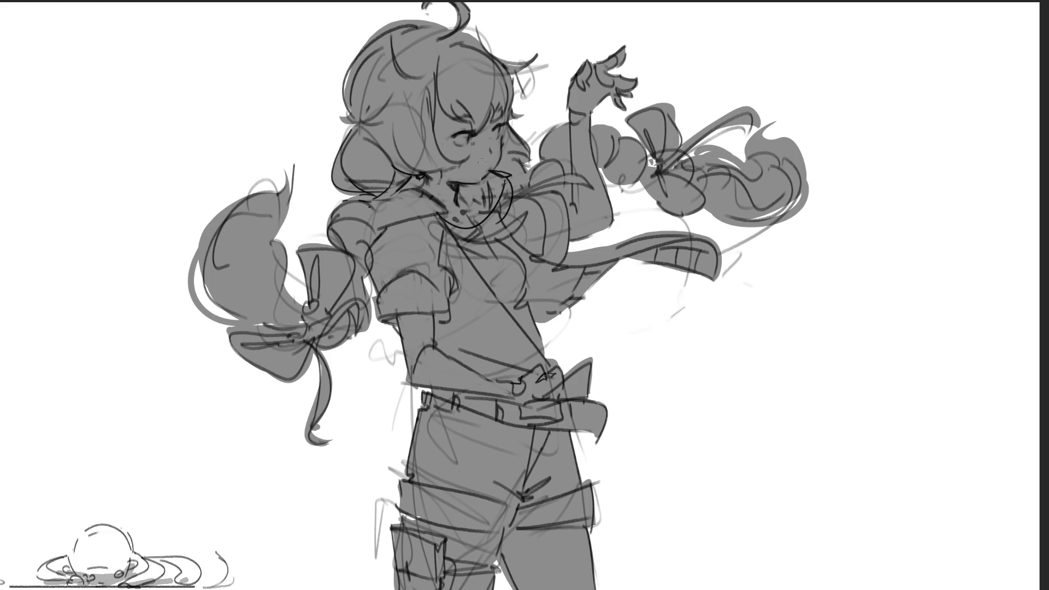
Step: Draw bolder contour strokes along the left edge of the hair and head
left_click_drag(357, 124, 350, 197)
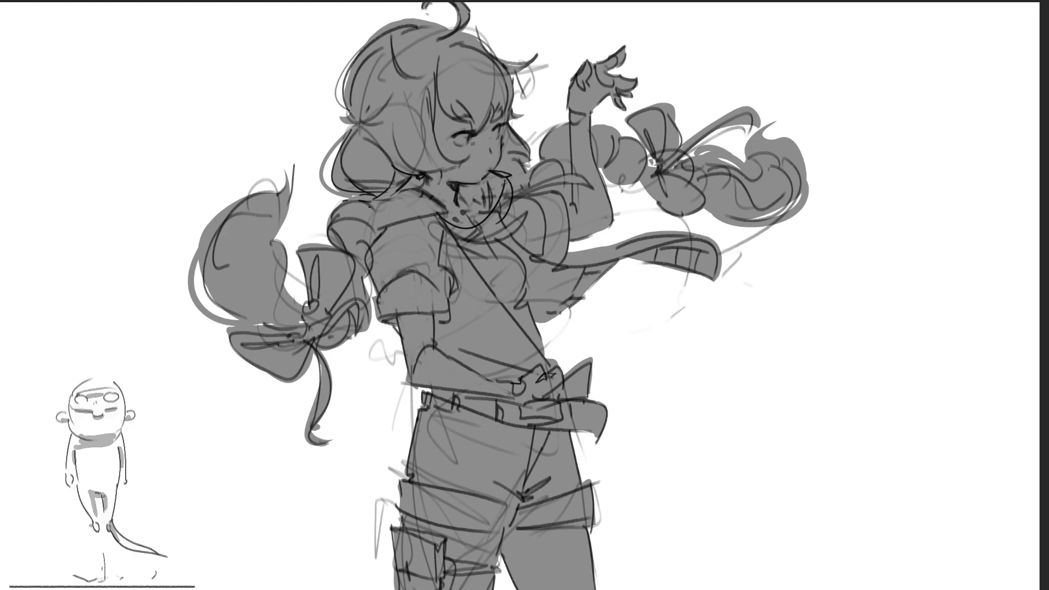
left_click_drag(367, 47, 346, 109)
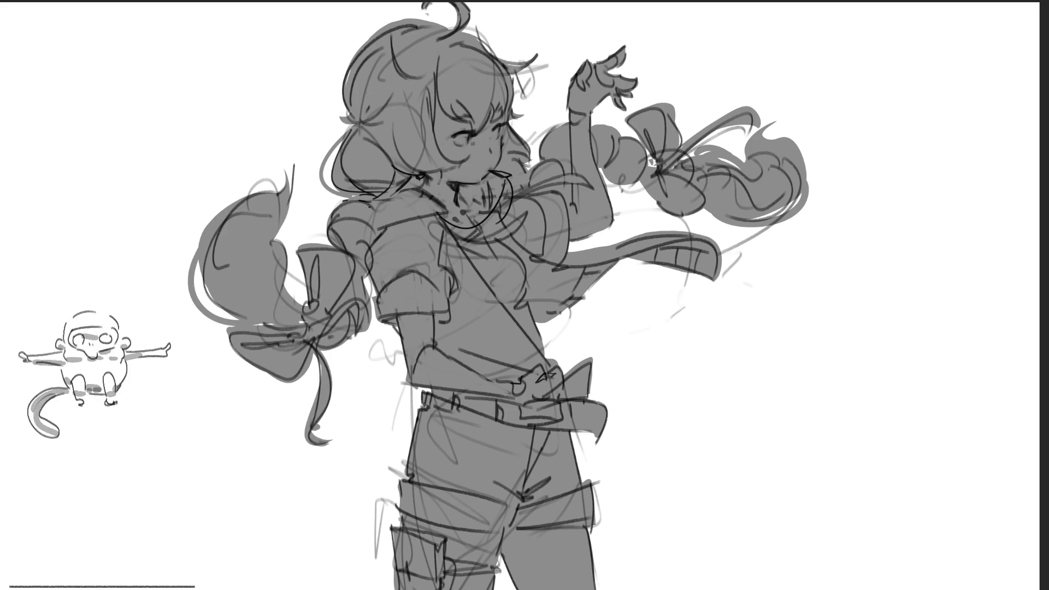
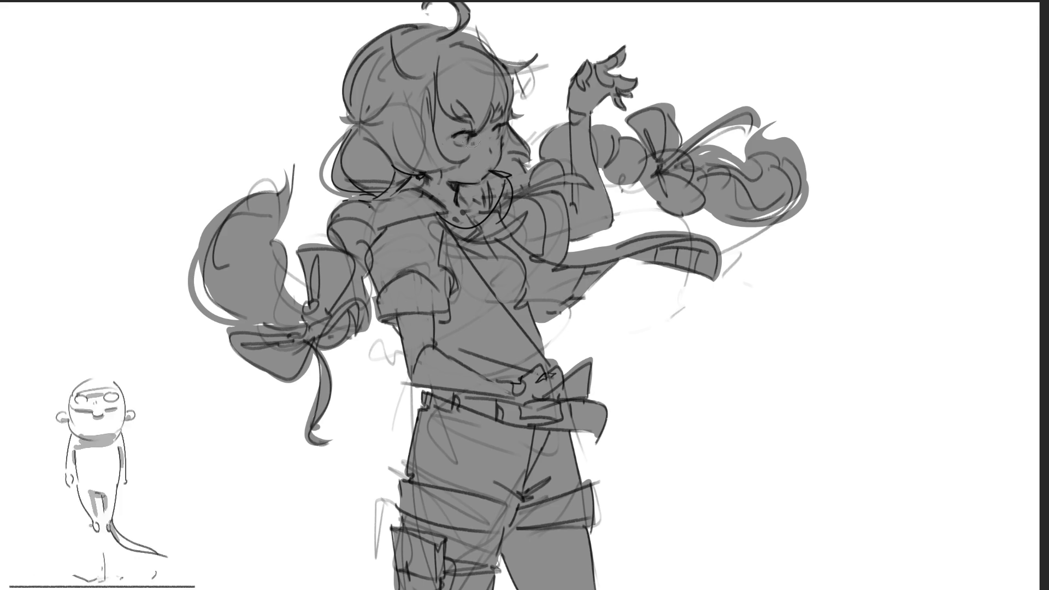
Step: Block flat light skin over the face, neck, both arms and legs, then shrink the brush
mouse_move(444, 95)
left_mouse_down()
mouse_move(446, 149)
mouse_move(430, 178)
mouse_move(470, 136)
mouse_move(500, 150)
left_mouse_up()
mouse_move(620, 52)
left_mouse_down()
mouse_move(621, 103)
mouse_move(587, 71)
mouse_move(602, 77)
left_mouse_up()
left_click_drag(579, 129, 590, 241)
mouse_move(414, 320)
left_mouse_down()
mouse_move(426, 356)
mouse_move(520, 385)
mouse_move(571, 381)
left_mouse_up()
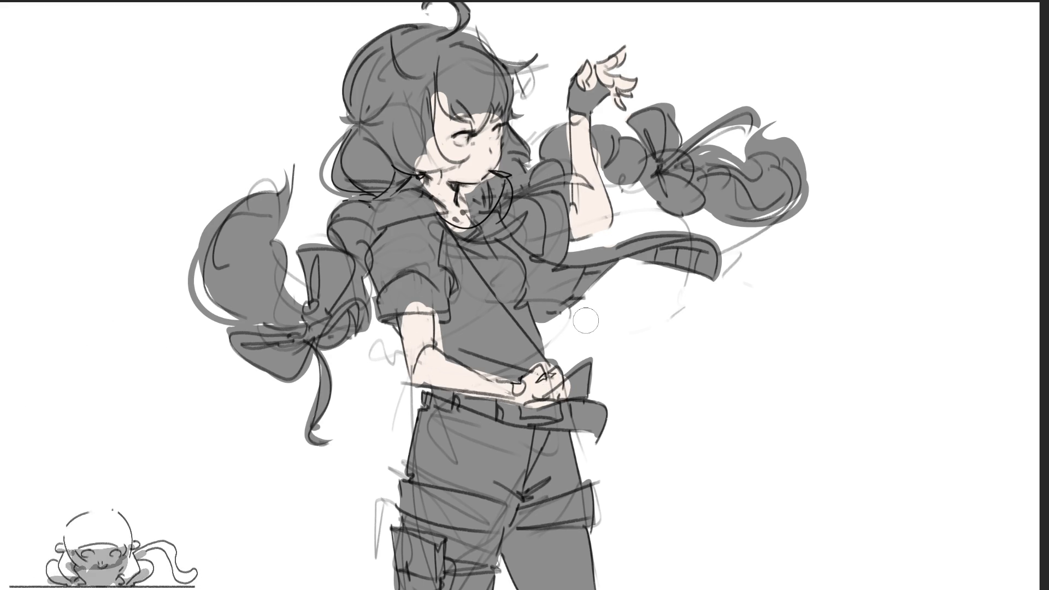
mouse_move(544, 547)
left_mouse_down()
mouse_move(547, 557)
mouse_move(591, 568)
mouse_move(579, 580)
left_mouse_up()
mouse_move(397, 525)
left_mouse_down()
mouse_move(487, 552)
mouse_move(481, 579)
mouse_move(453, 574)
left_mouse_up()
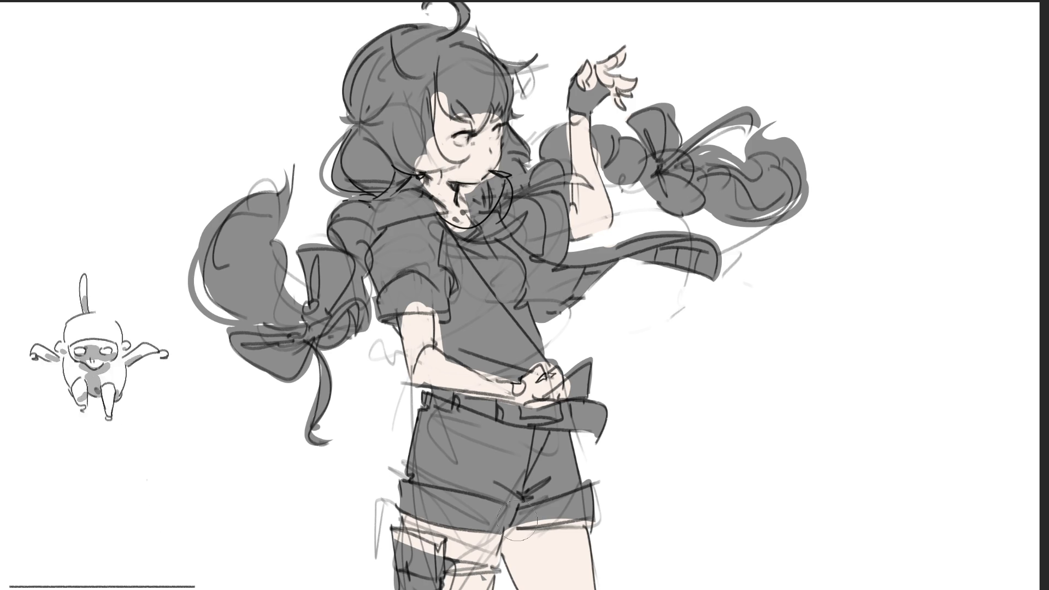
key("bracketleft")
key("bracketleft")
key("bracketleft")
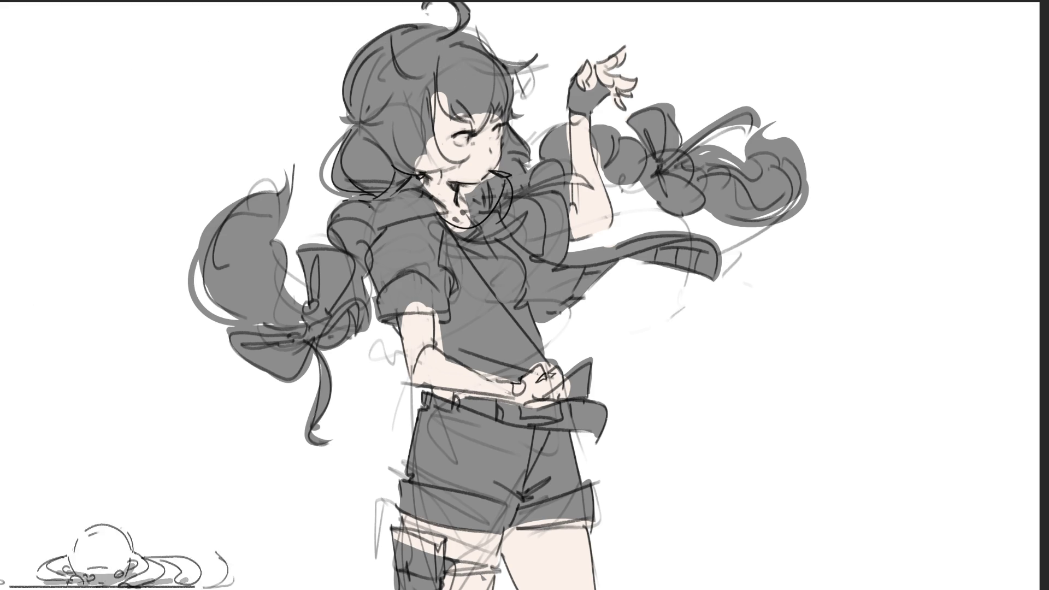
Step: Lasso the hair strip beside the face, reaching down to the cheek
mouse_move(438, 70)
left_mouse_down()
mouse_move(437, 143)
mouse_move(441, 82)
mouse_move(419, 38)
mouse_move(410, 153)
mouse_move(436, 118)
mouse_move(453, 164)
mouse_move(476, 160)
left_mouse_up()
mouse_move(433, 115)
left_mouse_down()
mouse_move(432, 137)
mouse_move(471, 162)
mouse_move(440, 141)
mouse_move(457, 164)
mouse_move(475, 164)
mouse_move(459, 181)
left_mouse_up()
mouse_move(405, 82)
left_mouse_down()
mouse_move(421, 164)
mouse_move(437, 76)
mouse_move(437, 109)
mouse_move(472, 126)
mouse_move(454, 60)
mouse_move(489, 55)
mouse_move(500, 103)
mouse_move(452, 62)
mouse_move(497, 110)
mouse_move(514, 106)
mouse_move(518, 142)
mouse_move(525, 115)
mouse_move(538, 164)
mouse_move(500, 175)
mouse_move(509, 104)
mouse_move(514, 126)
mouse_move(494, 196)
mouse_move(494, 183)
mouse_move(518, 175)
mouse_move(533, 195)
mouse_move(573, 176)
mouse_move(566, 117)
mouse_move(569, 183)
mouse_move(576, 186)
mouse_move(593, 137)
mouse_move(541, 200)
mouse_move(571, 199)
left_mouse_up()
Step: Add both braids and the top of the head to the selection, then fill it flat purple
mouse_move(610, 52)
left_mouse_down()
mouse_move(596, 139)
mouse_move(629, 204)
mouse_move(658, 218)
mouse_move(657, 82)
mouse_move(717, 113)
mouse_move(678, 159)
mouse_move(686, 183)
left_mouse_up()
left_click_drag(798, 224, 702, 123)
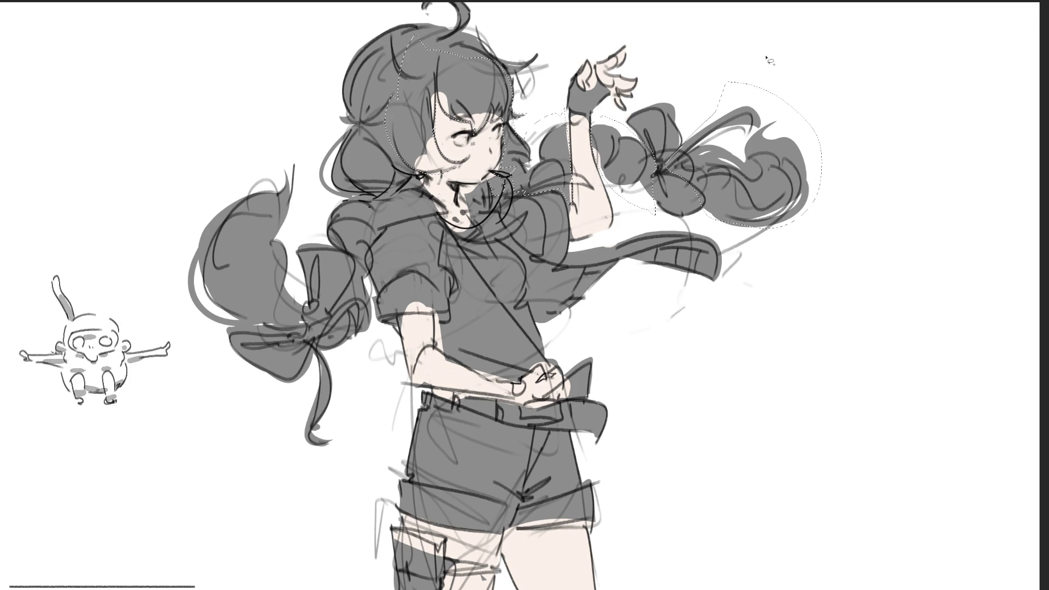
mouse_move(436, 57)
left_mouse_down()
mouse_move(488, 6)
mouse_move(402, 20)
mouse_move(306, 158)
left_mouse_up()
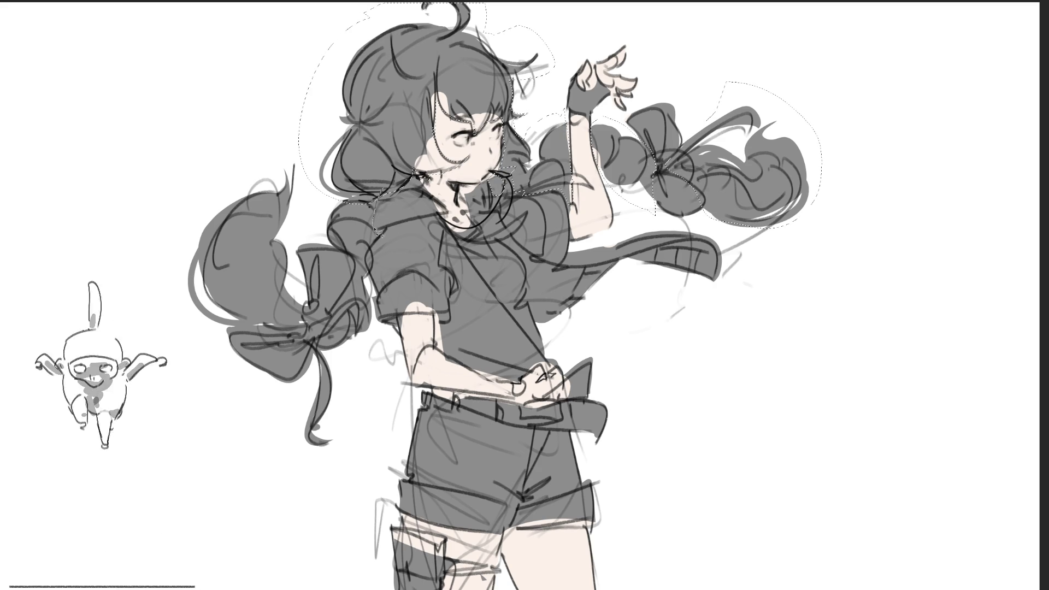
mouse_move(381, 241)
left_mouse_down()
mouse_move(369, 268)
mouse_move(364, 382)
mouse_move(147, 238)
mouse_move(319, 148)
left_mouse_up()
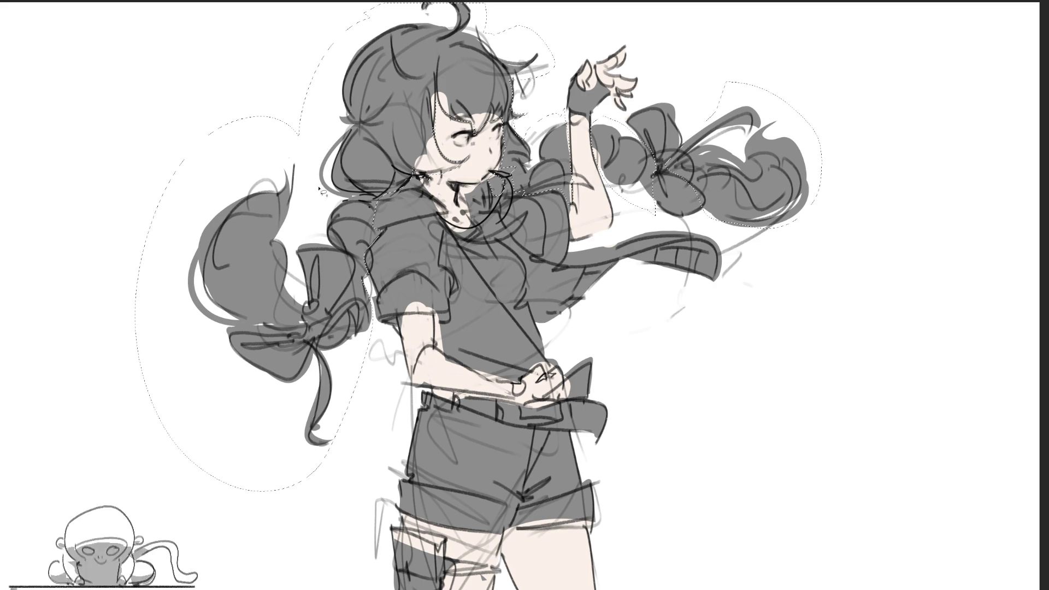
left_click_drag(511, 98, 388, 183)
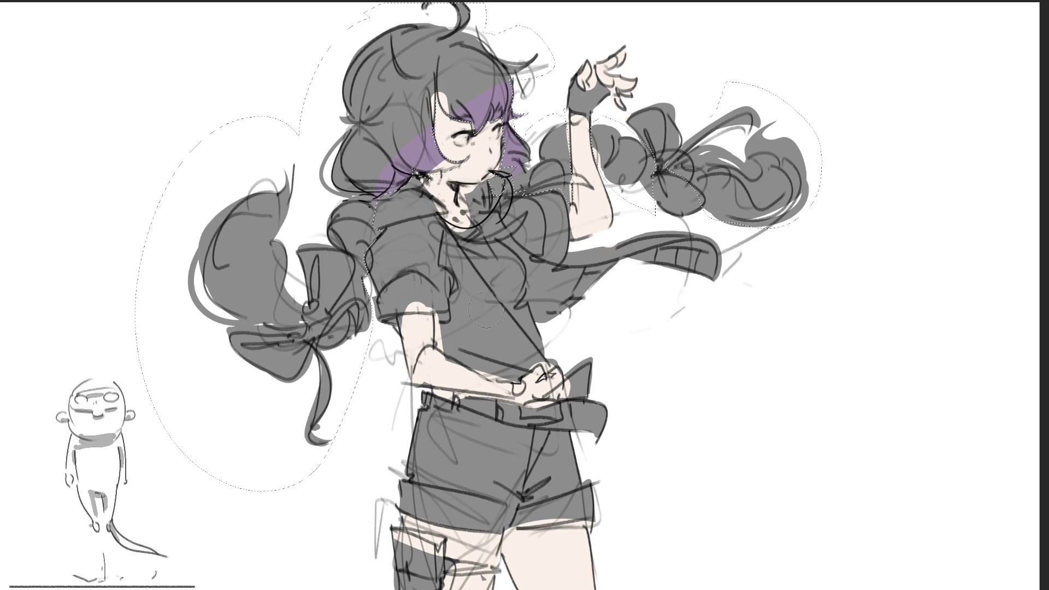
left_click_drag(392, 82, 697, 164)
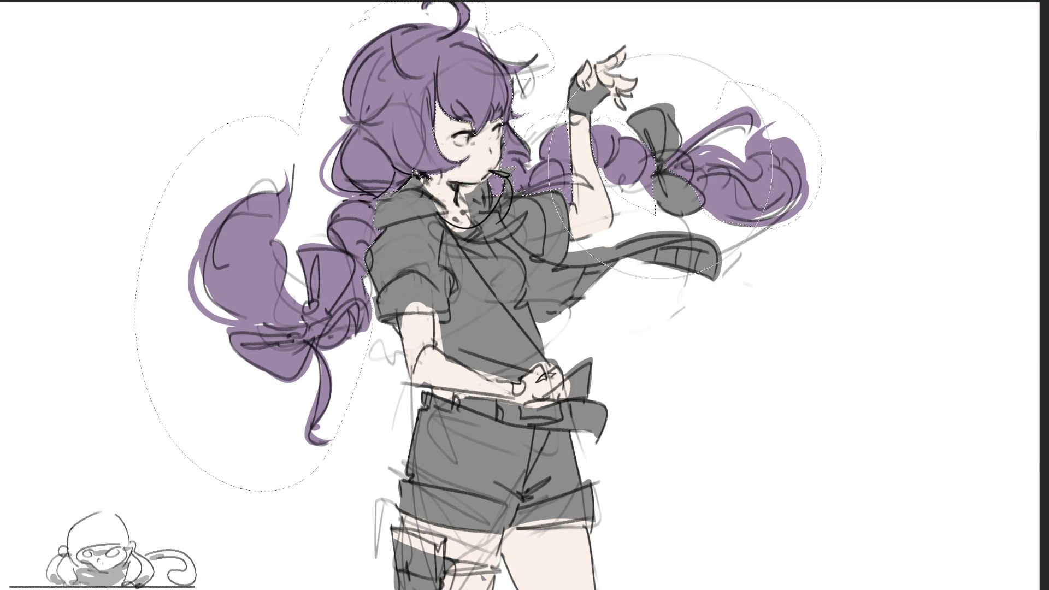
Step: Deselect, paint both bows saturated blue with a right-bow ribbon tail, and darken the collar
key("ctrl+d")
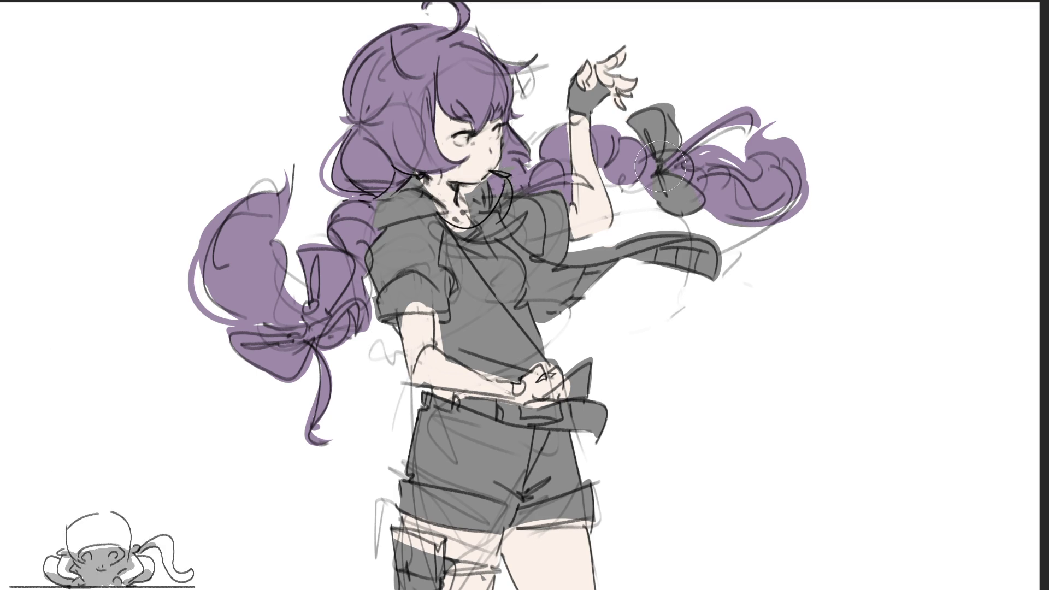
mouse_move(323, 244)
left_mouse_down()
mouse_move(298, 274)
mouse_move(314, 306)
mouse_move(339, 273)
left_mouse_up()
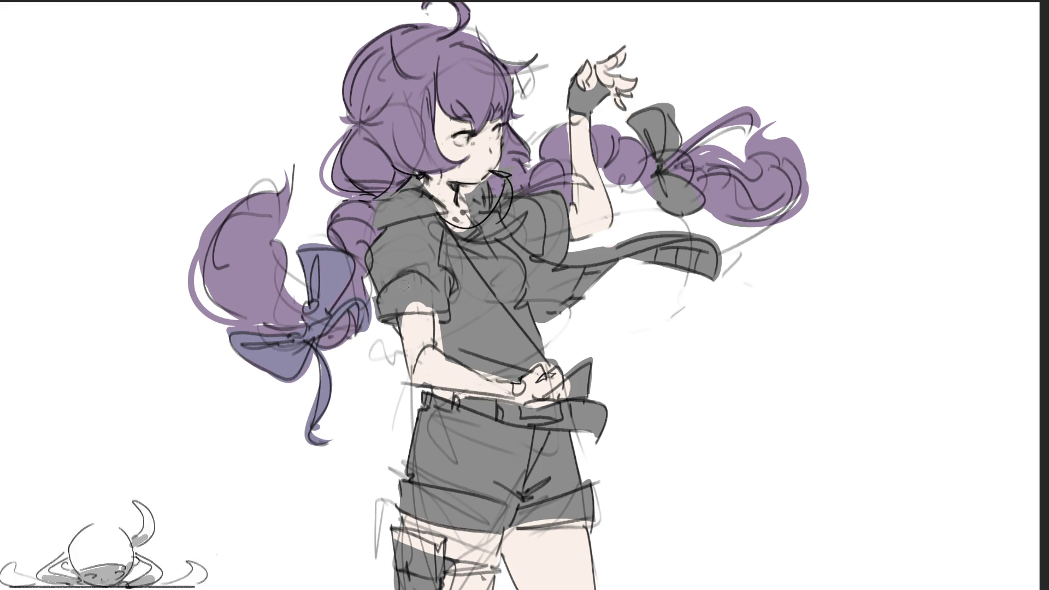
mouse_move(306, 257)
left_mouse_down()
mouse_move(306, 341)
mouse_move(315, 317)
mouse_move(235, 345)
mouse_move(295, 361)
mouse_move(301, 378)
mouse_move(269, 342)
mouse_move(317, 399)
mouse_move(314, 437)
mouse_move(328, 323)
mouse_move(321, 335)
mouse_move(354, 343)
left_mouse_up()
mouse_move(631, 116)
left_mouse_down()
mouse_move(659, 157)
mouse_move(650, 156)
mouse_move(672, 153)
mouse_move(656, 205)
mouse_move(685, 189)
mouse_move(670, 211)
mouse_move(667, 164)
mouse_move(711, 127)
left_mouse_up()
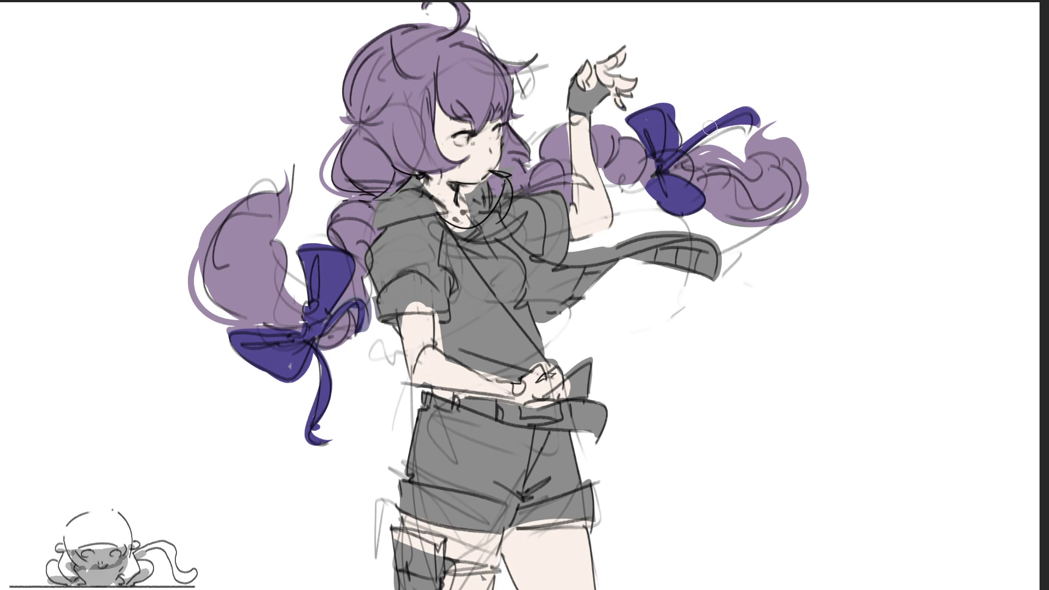
left_click_drag(655, 184, 760, 210)
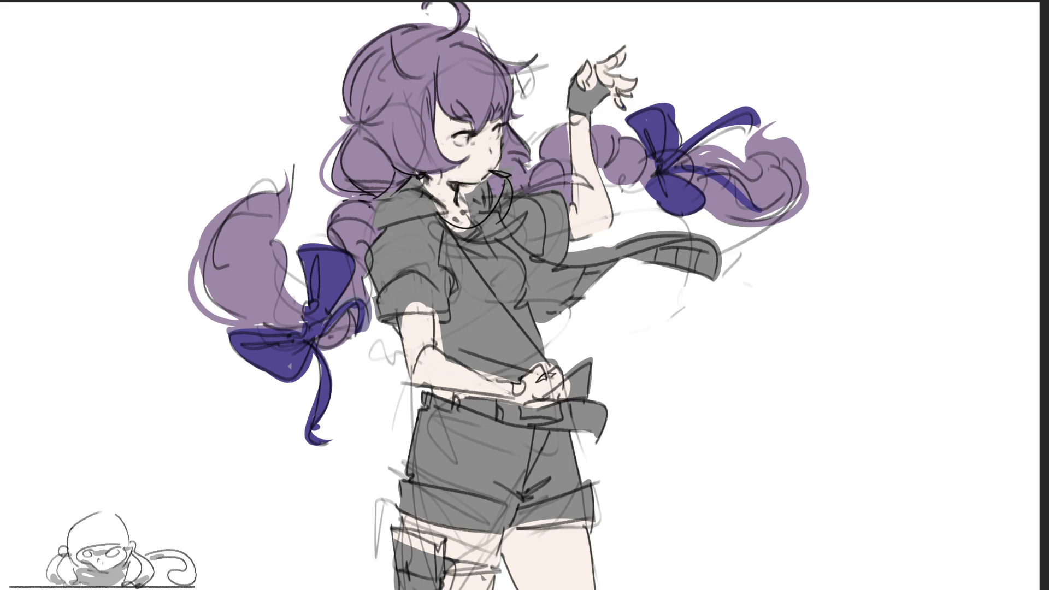
mouse_move(465, 229)
left_mouse_down()
mouse_move(429, 202)
mouse_move(394, 194)
mouse_move(377, 263)
mouse_move(415, 224)
mouse_move(432, 262)
mouse_move(441, 248)
mouse_move(442, 284)
mouse_move(446, 256)
mouse_move(486, 296)
mouse_move(533, 372)
mouse_move(486, 372)
mouse_move(443, 342)
mouse_move(458, 317)
mouse_move(508, 352)
mouse_move(476, 300)
left_mouse_up()
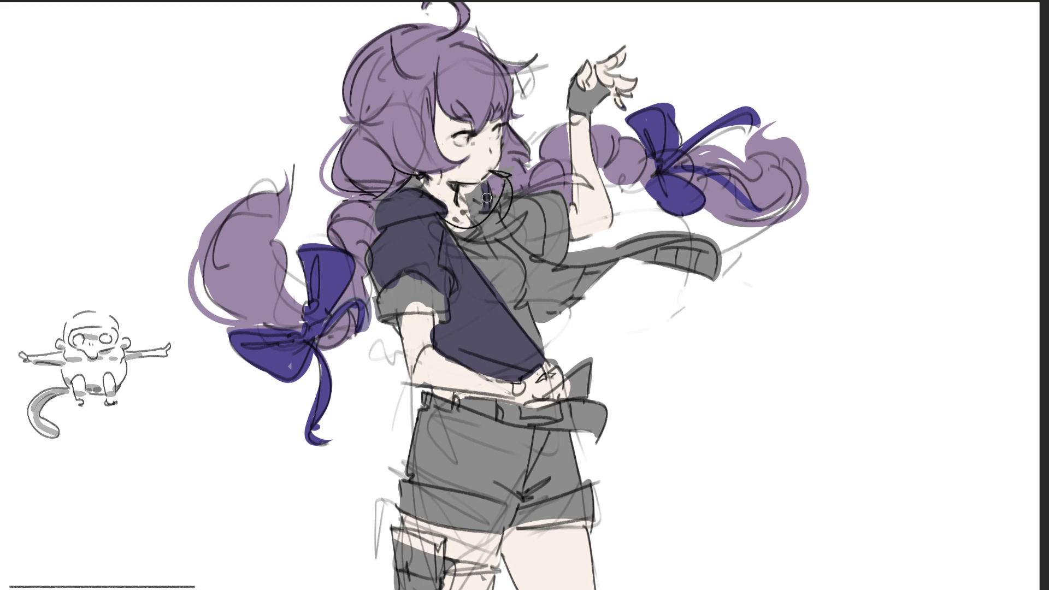
Step: Paint the shirt collar and chest dark navy and darken the raised hand's glove
mouse_move(484, 205)
left_mouse_down()
mouse_move(474, 212)
mouse_move(526, 204)
mouse_move(538, 241)
mouse_move(525, 207)
mouse_move(529, 235)
mouse_move(517, 240)
mouse_move(535, 249)
mouse_move(537, 208)
mouse_move(538, 224)
left_mouse_up()
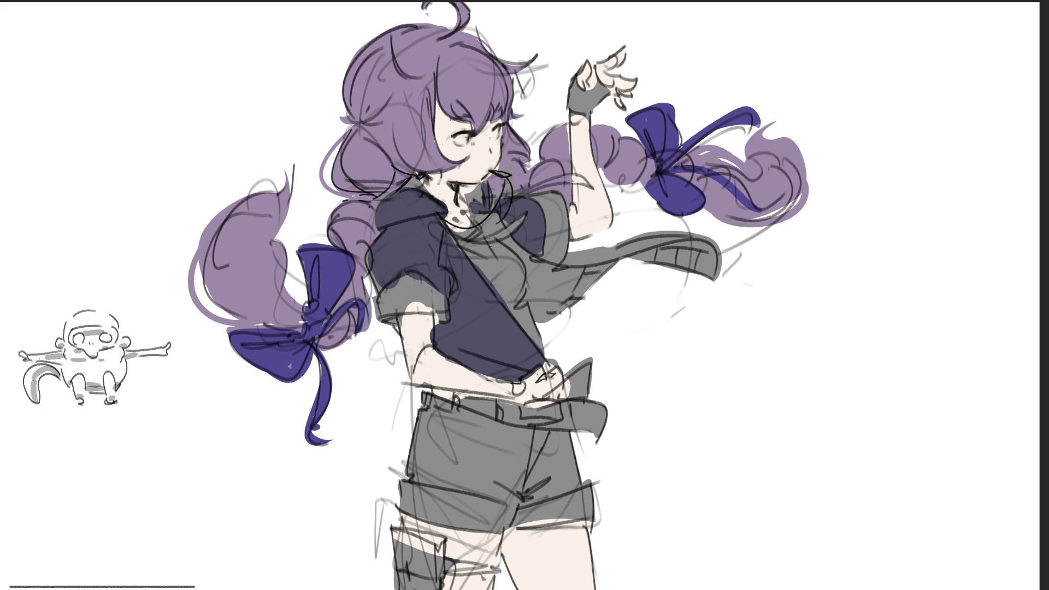
mouse_move(469, 253)
left_mouse_down()
mouse_move(500, 279)
mouse_move(495, 240)
mouse_move(489, 268)
mouse_move(508, 301)
mouse_move(511, 279)
mouse_move(520, 311)
left_mouse_up()
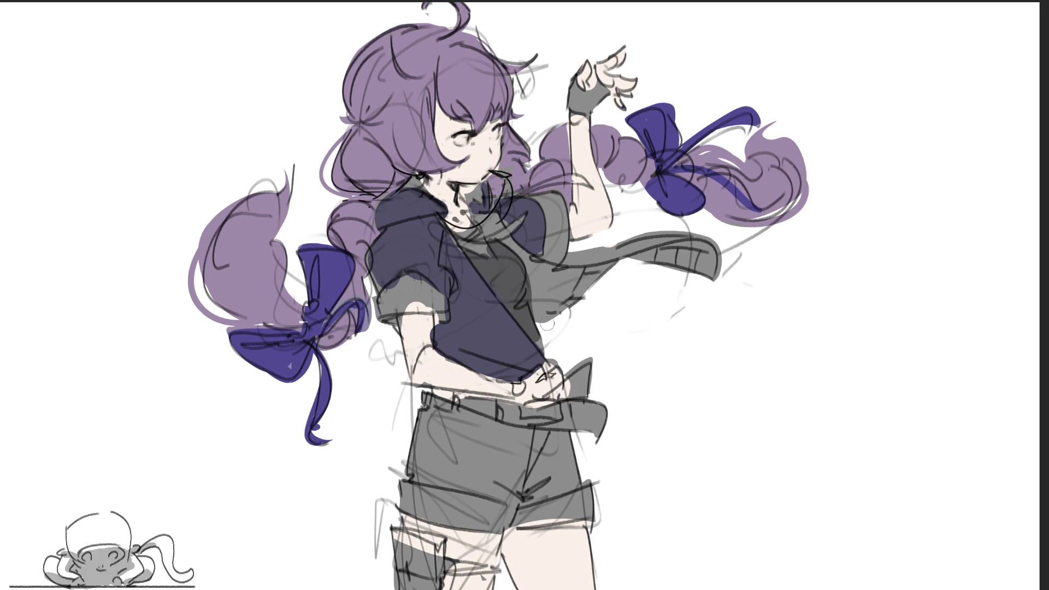
mouse_move(574, 73)
left_mouse_down()
mouse_move(574, 109)
mouse_move(606, 71)
mouse_move(629, 109)
left_mouse_up()
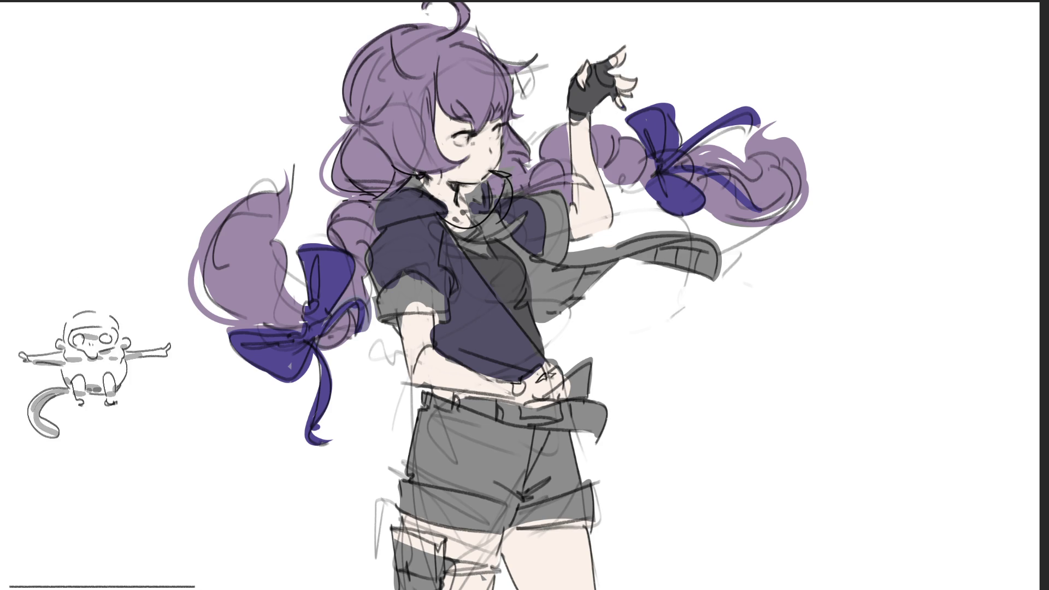
Step: Dab a light-blue earring on the ear and paint the collar scarf below it light blue
left_click(416, 182)
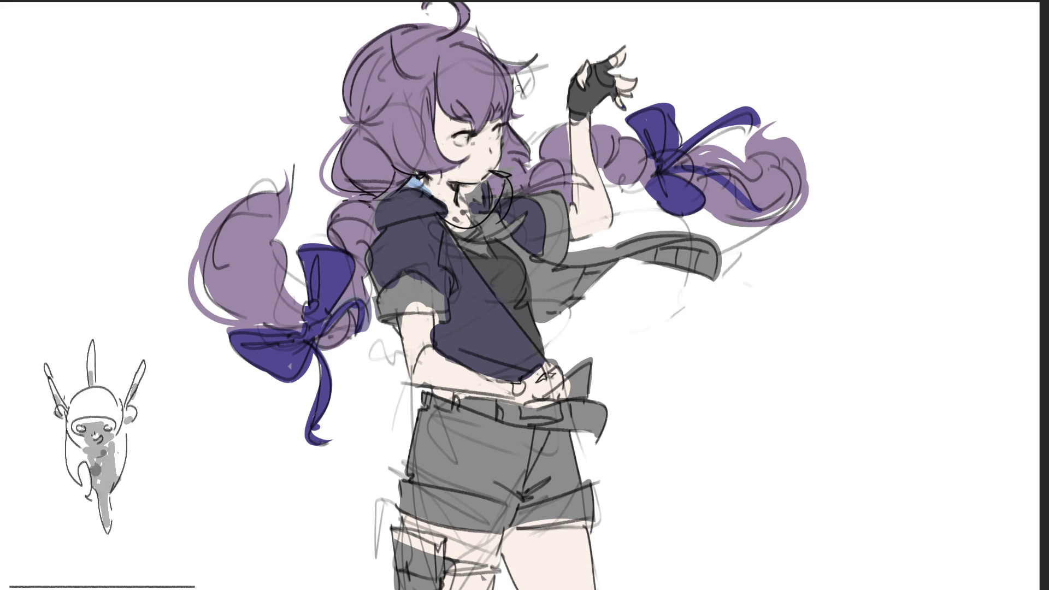
left_click_drag(469, 192, 493, 234)
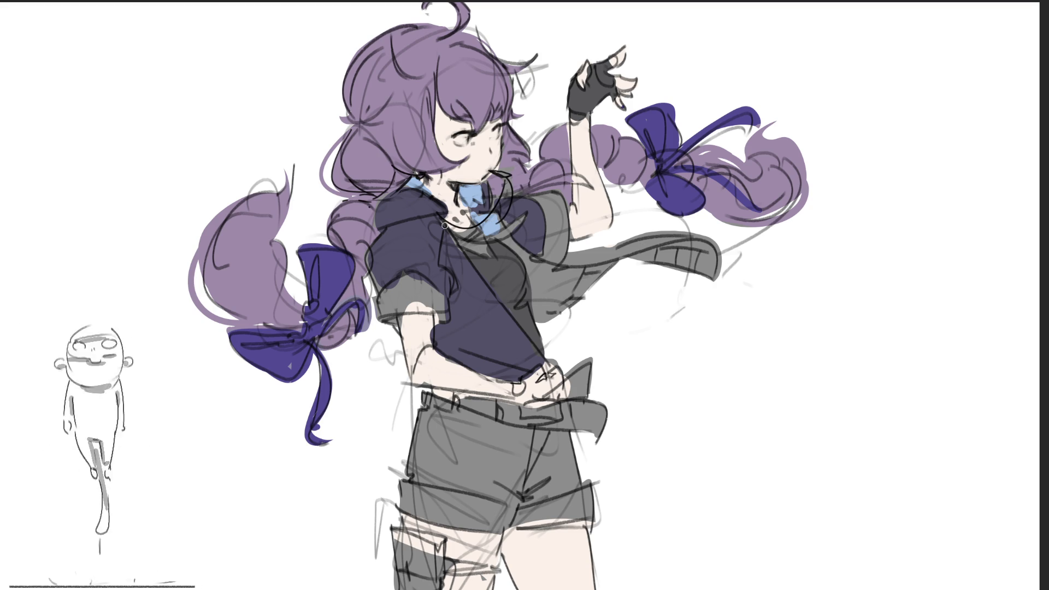
left_click_drag(442, 221, 522, 240)
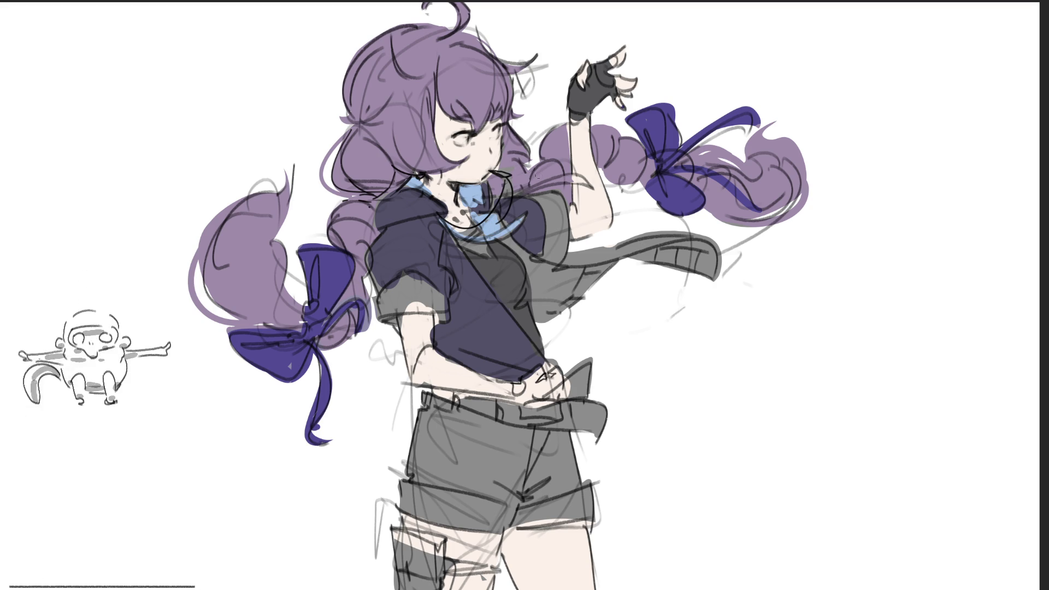
Step: Extend the light-blue scarf across the chest, then paint the jacket flap edge and shorts navy
left_click_drag(490, 197, 589, 179)
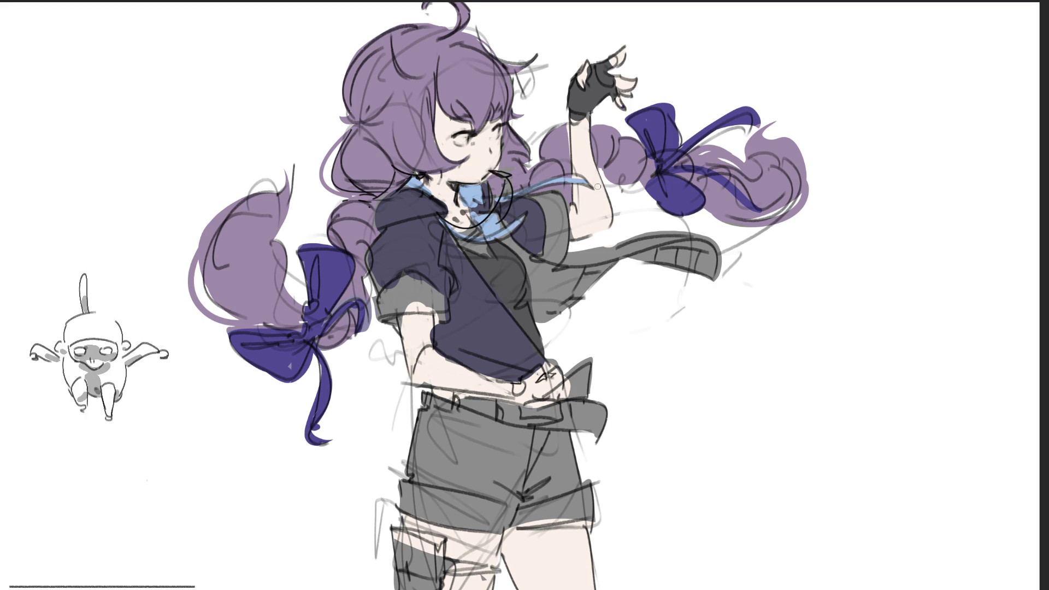
mouse_move(502, 240)
left_mouse_down()
mouse_move(541, 279)
mouse_move(544, 336)
mouse_move(588, 270)
mouse_move(569, 290)
mouse_move(580, 298)
mouse_move(612, 274)
mouse_move(704, 264)
mouse_move(705, 273)
mouse_move(710, 246)
left_mouse_up()
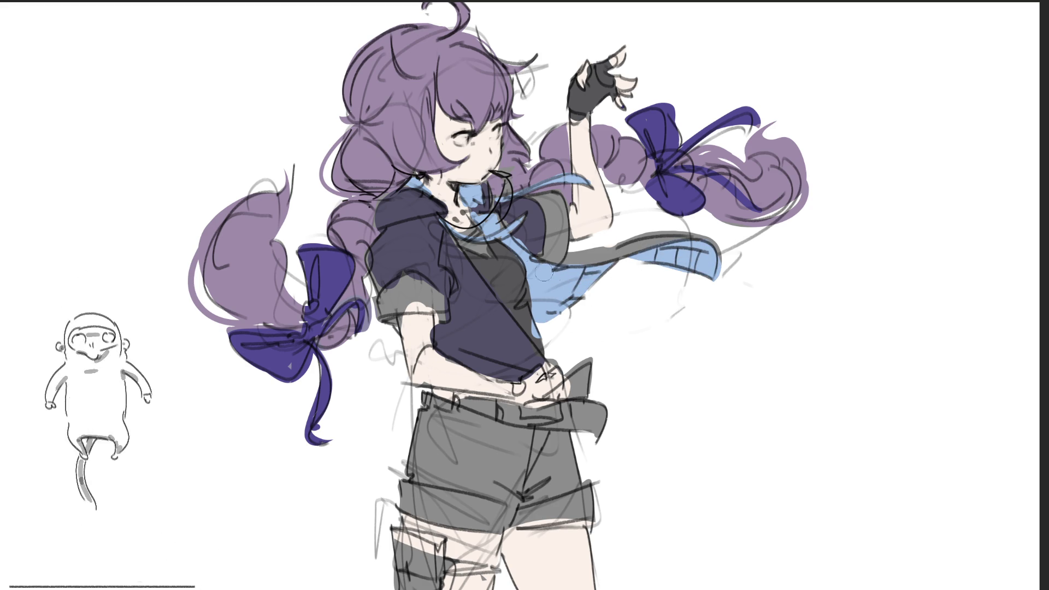
left_click_drag(572, 263, 653, 243)
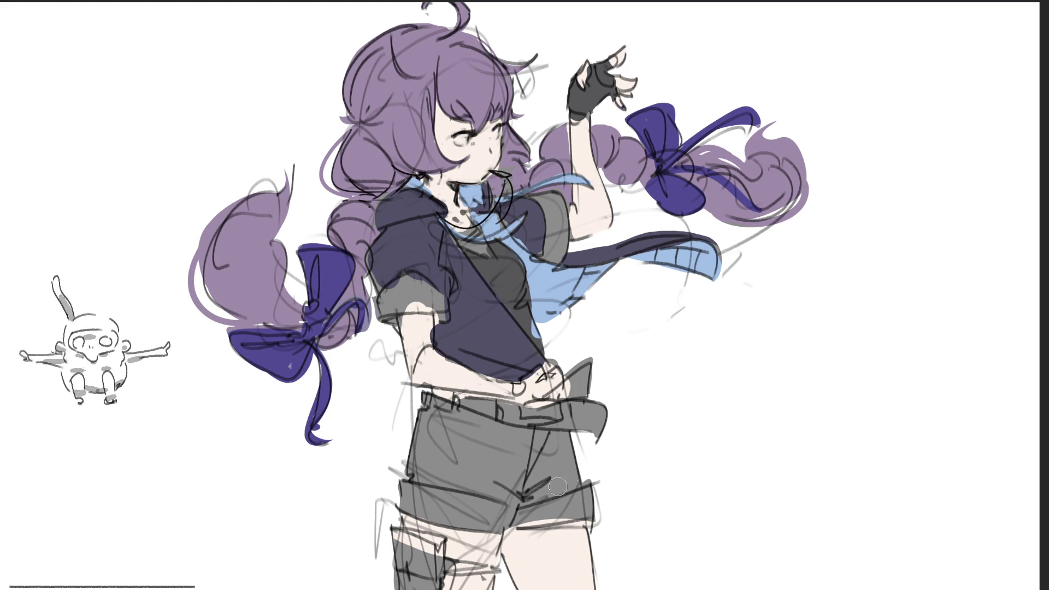
mouse_move(441, 444)
left_mouse_down()
mouse_move(481, 492)
mouse_move(437, 508)
mouse_move(459, 530)
left_mouse_up()
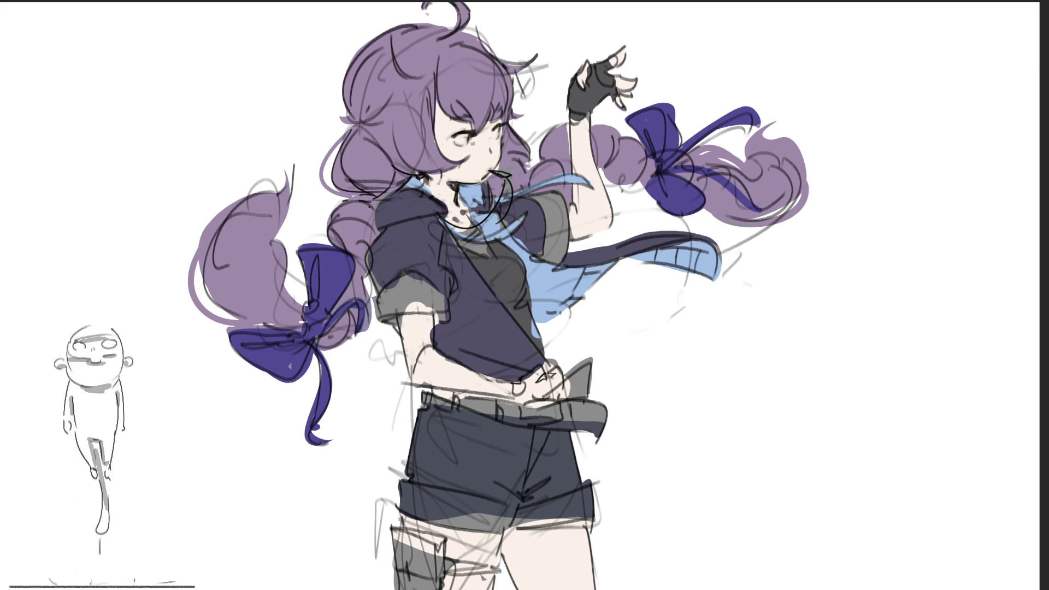
Step: Paint the thigh holster dark brown, a grey band on the shorts cuff, and the left sleeve light blue
mouse_move(388, 546)
left_mouse_down()
mouse_move(410, 569)
mouse_move(419, 549)
mouse_move(431, 568)
mouse_move(405, 547)
mouse_move(432, 574)
mouse_move(426, 567)
mouse_move(508, 574)
left_mouse_up()
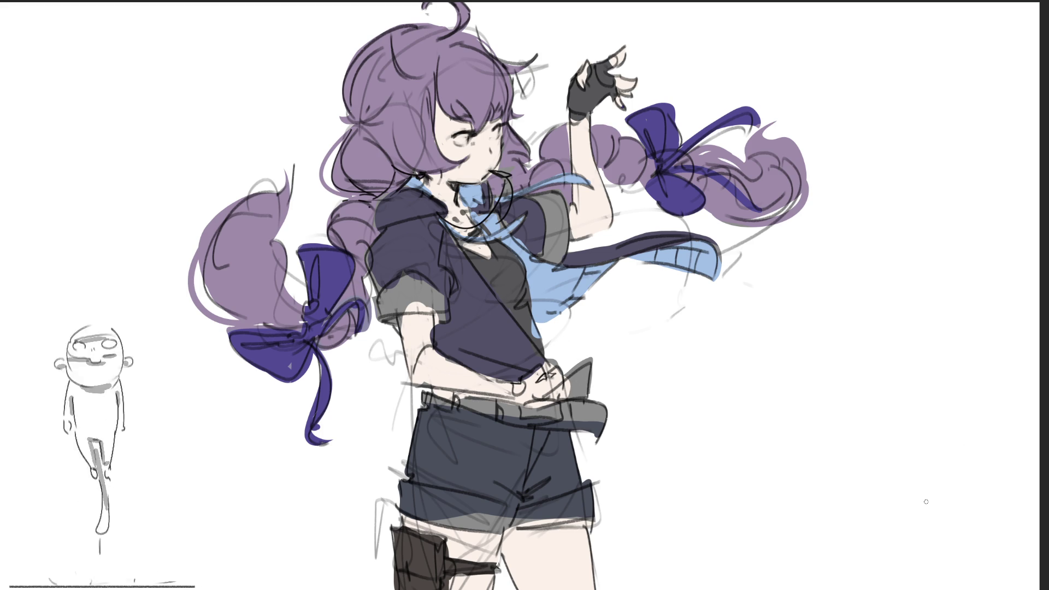
mouse_move(475, 489)
left_mouse_down()
mouse_move(412, 500)
mouse_move(395, 492)
mouse_move(495, 514)
mouse_move(552, 505)
mouse_move(528, 514)
mouse_move(604, 483)
left_mouse_up()
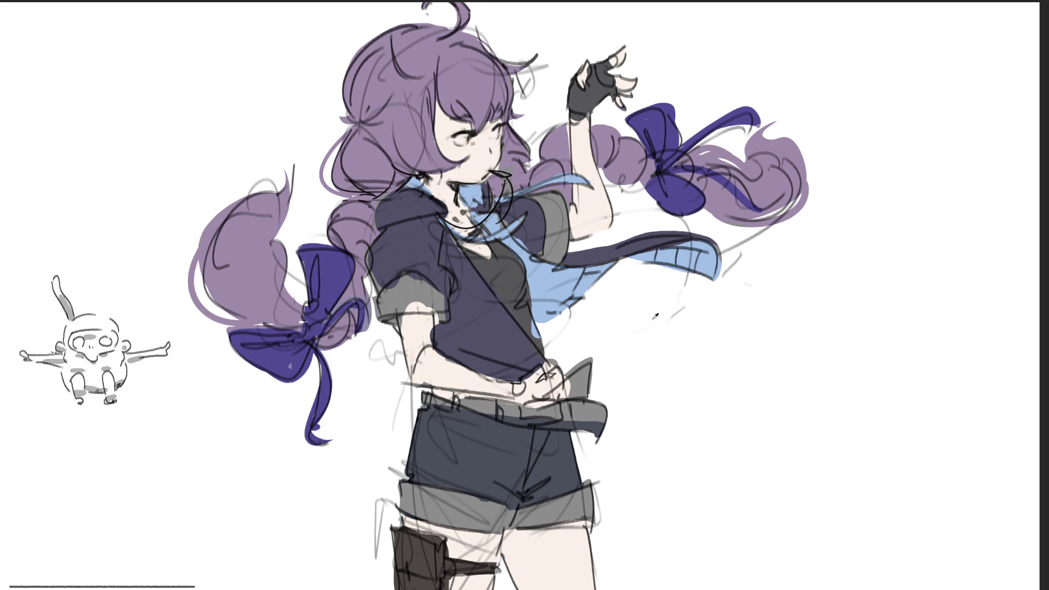
mouse_move(386, 309)
left_mouse_down()
mouse_move(394, 297)
mouse_move(446, 320)
left_mouse_up()
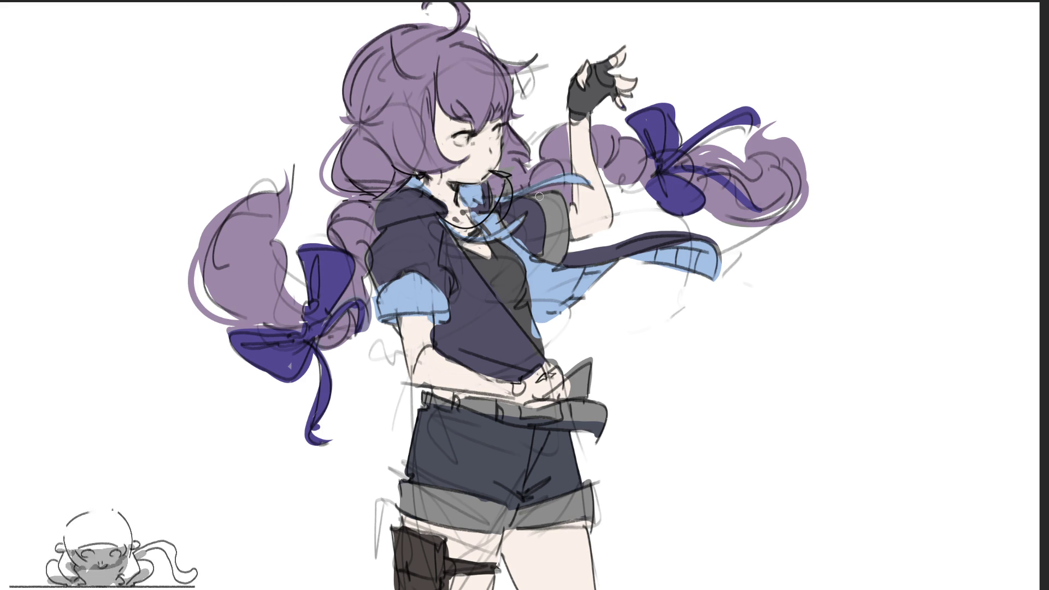
Step: Paint the right sleeve and buckle light blue, eyes blue, mouth leaf green, and forearm blush pink
mouse_move(545, 202)
left_mouse_down()
mouse_move(554, 200)
mouse_move(560, 257)
mouse_move(560, 234)
left_mouse_up()
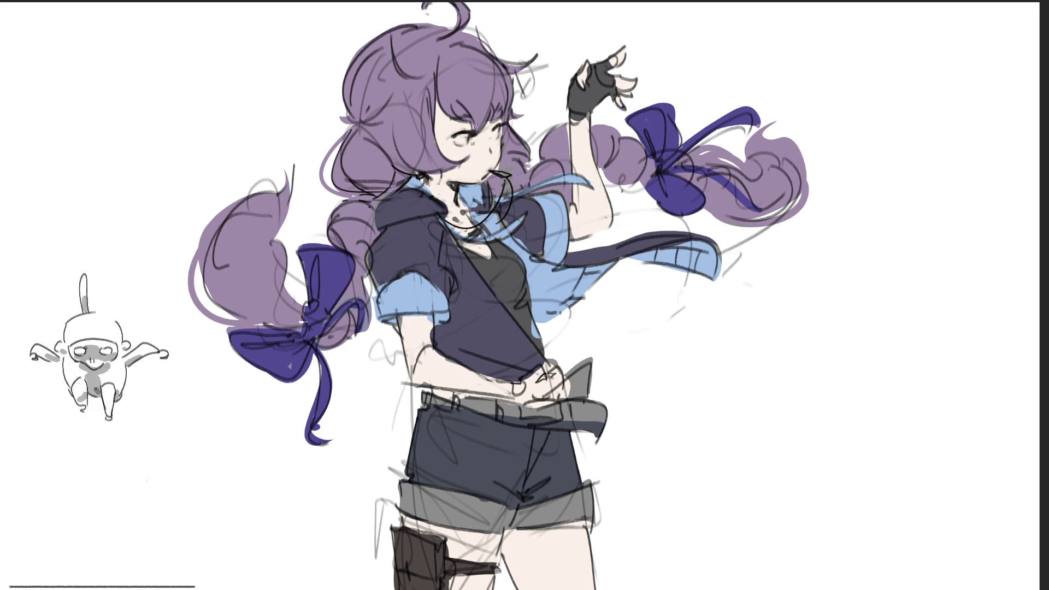
left_click_drag(466, 136, 505, 133)
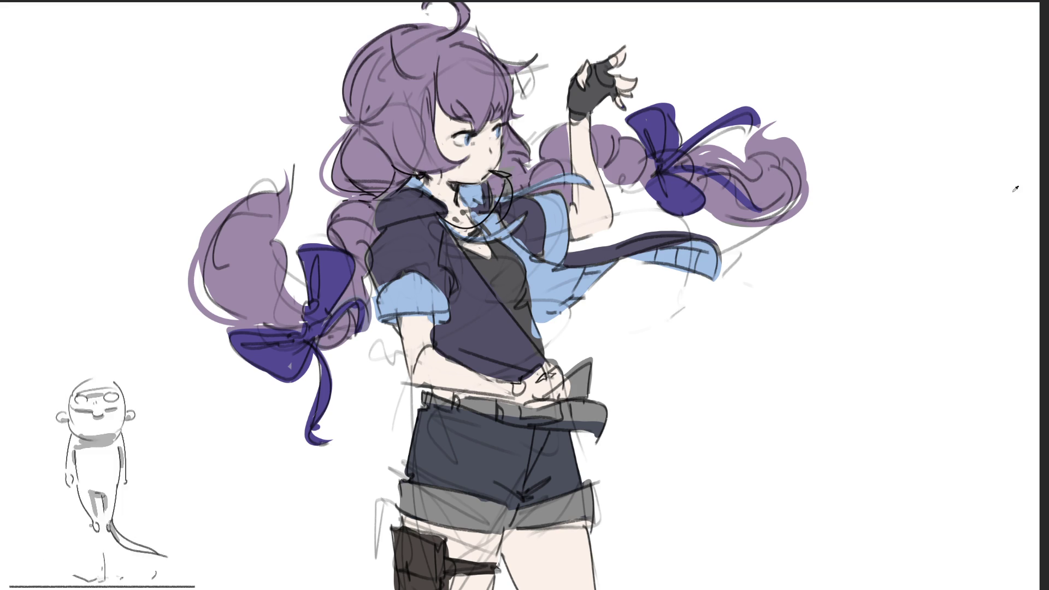
left_click_drag(502, 171, 503, 175)
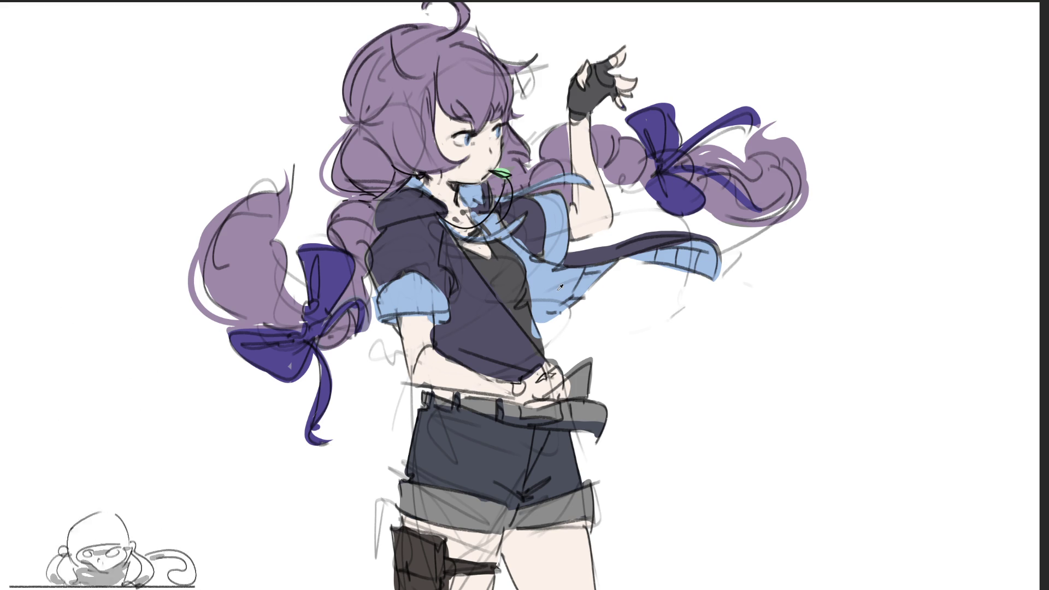
mouse_move(582, 363)
left_mouse_down()
mouse_move(563, 385)
mouse_move(579, 373)
mouse_move(574, 391)
mouse_move(571, 378)
left_mouse_up()
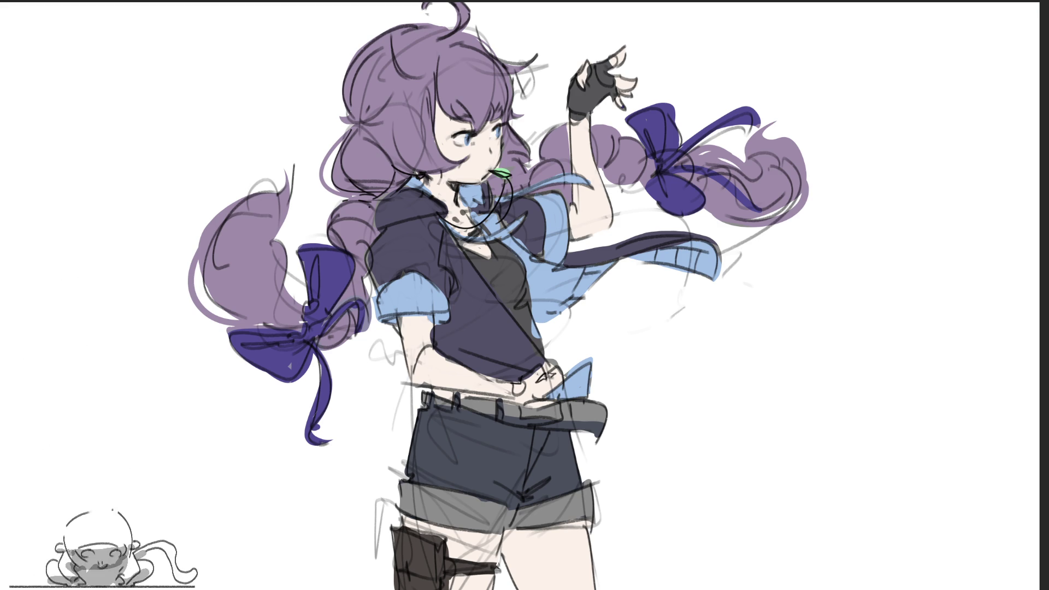
mouse_move(593, 226)
left_mouse_down()
mouse_move(604, 218)
mouse_move(591, 208)
mouse_move(606, 224)
left_mouse_up()
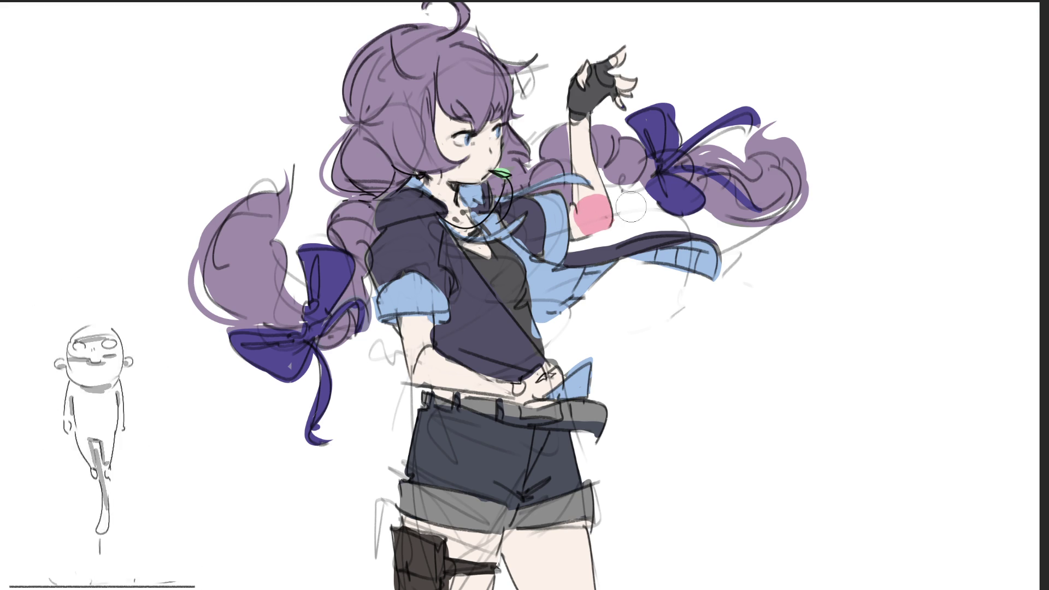
Step: Add pink blush to elbow, hands, fingertips, cheeks and ear, then wash the figure magenta
mouse_move(426, 358)
left_mouse_down()
mouse_move(426, 369)
mouse_move(423, 361)
left_mouse_up()
mouse_move(547, 372)
left_mouse_down()
mouse_move(538, 382)
mouse_move(558, 380)
mouse_move(551, 387)
left_mouse_up()
left_click_drag(620, 52, 639, 118)
left_click_drag(585, 63, 588, 88)
mouse_move(473, 151)
left_mouse_down()
mouse_move(462, 151)
mouse_move(498, 151)
left_mouse_up()
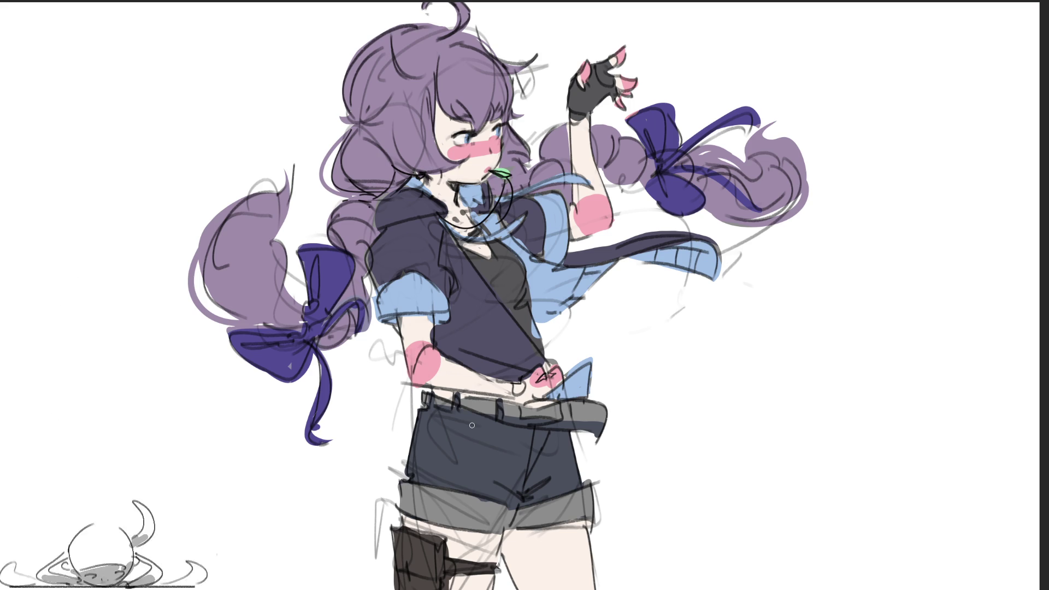
left_click_drag(385, 128, 390, 141)
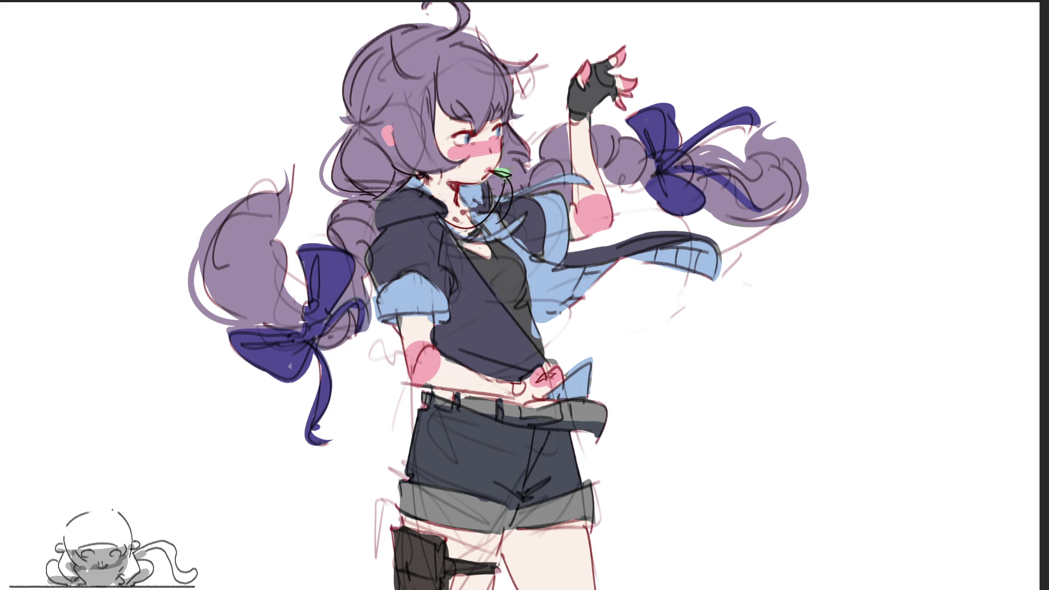
mouse_move(656, 55)
left_mouse_down()
mouse_move(679, 117)
mouse_move(547, 410)
mouse_move(417, 587)
left_mouse_up()
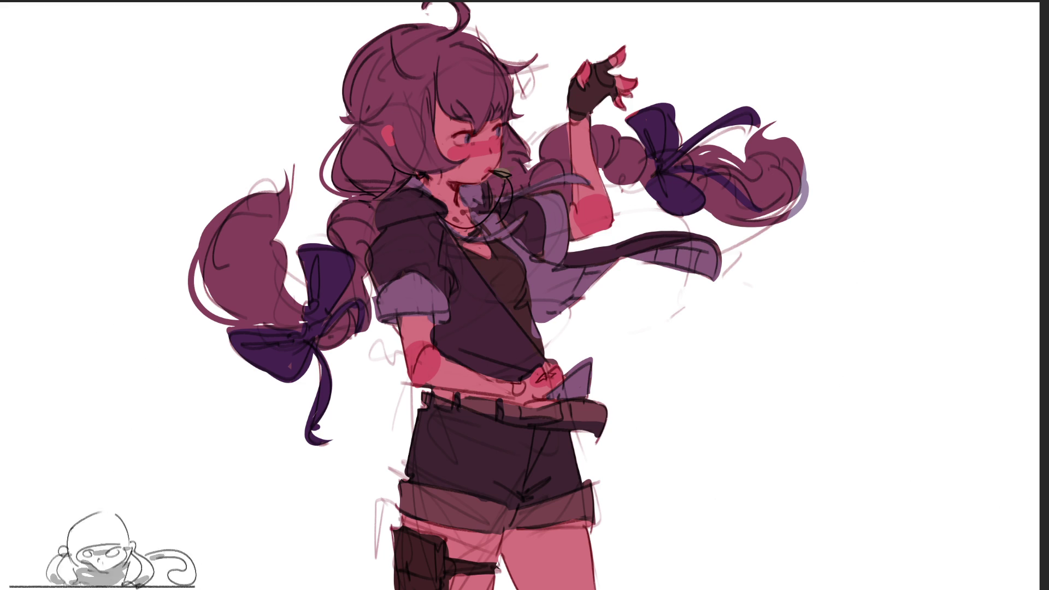
Step: Try a dark brown silhouette fill, then undo it along with the red neck marks
mouse_move(710, 164)
left_mouse_down()
mouse_move(187, 106)
mouse_move(753, 351)
mouse_move(164, 589)
left_mouse_up()
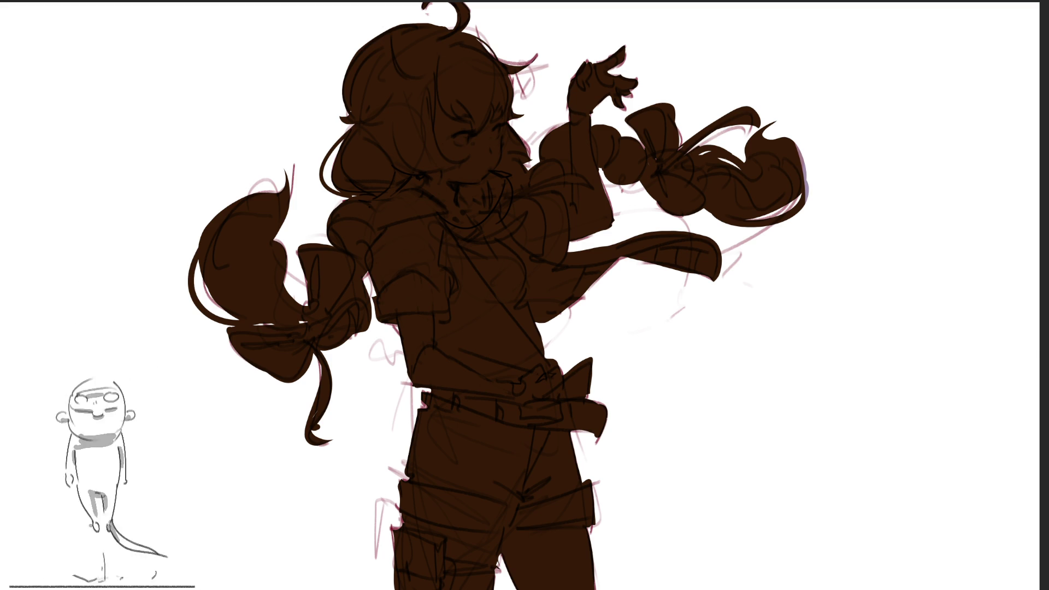
key("ctrl+z")
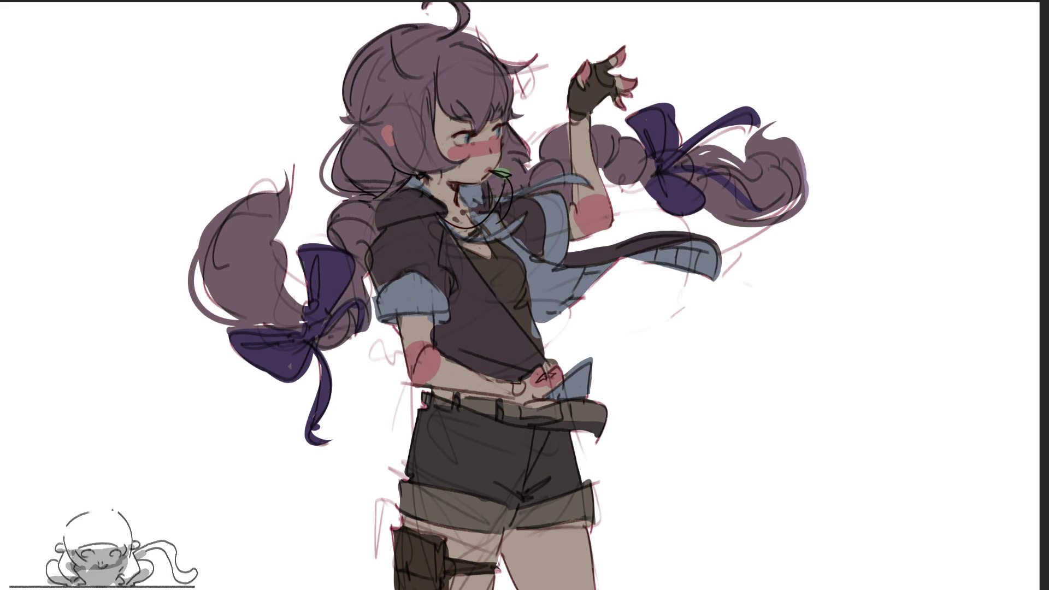
key("ctrl+z")
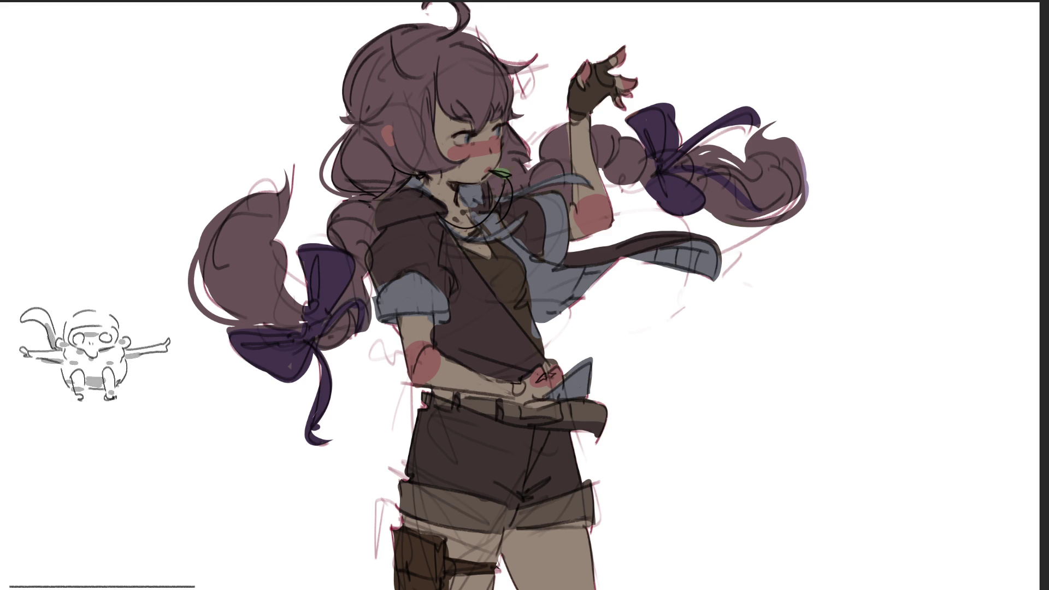
Step: Paint a white highlight streak in the hair and begin lassoing the hair strands
left_click_drag(439, 72, 450, 106)
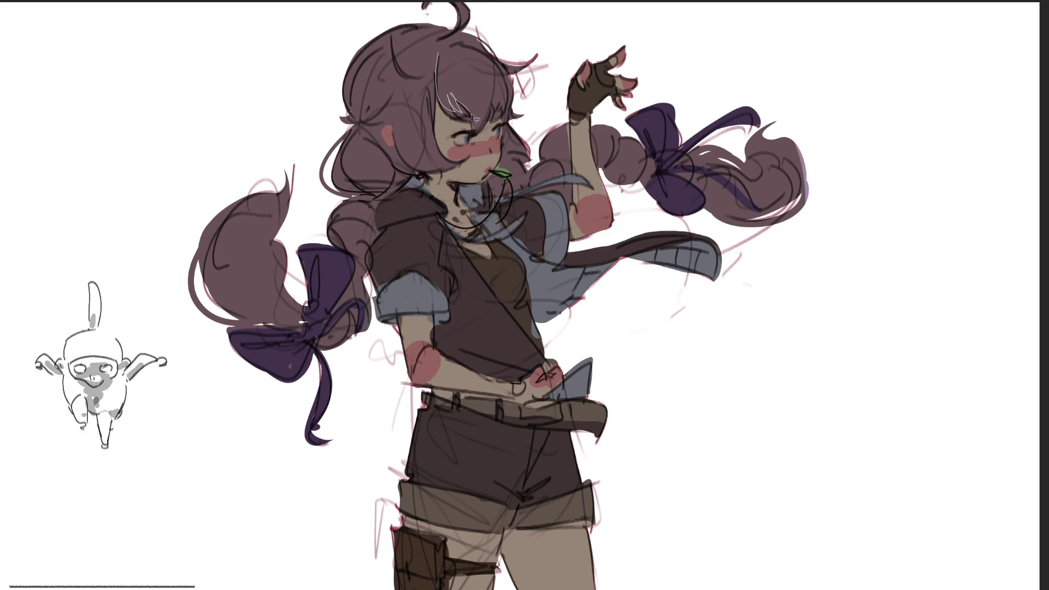
mouse_move(457, 48)
left_mouse_down()
mouse_move(404, 76)
mouse_move(457, 47)
mouse_move(426, 63)
mouse_move(415, 39)
mouse_move(434, 65)
mouse_move(446, 34)
mouse_move(396, 30)
mouse_move(394, 74)
mouse_move(382, 41)
mouse_move(350, 74)
mouse_move(385, 66)
mouse_move(393, 82)
mouse_move(400, 37)
mouse_move(388, 82)
mouse_move(361, 118)
mouse_move(399, 85)
mouse_move(416, 97)
mouse_move(399, 112)
mouse_move(407, 82)
mouse_move(414, 107)
mouse_move(415, 82)
mouse_move(382, 112)
mouse_move(404, 82)
mouse_move(448, 56)
mouse_move(456, 109)
mouse_move(440, 172)
mouse_move(416, 98)
mouse_move(404, 120)
mouse_move(438, 164)
mouse_move(424, 110)
mouse_move(438, 158)
mouse_move(432, 120)
mouse_move(421, 142)
mouse_move(394, 119)
left_mouse_up()
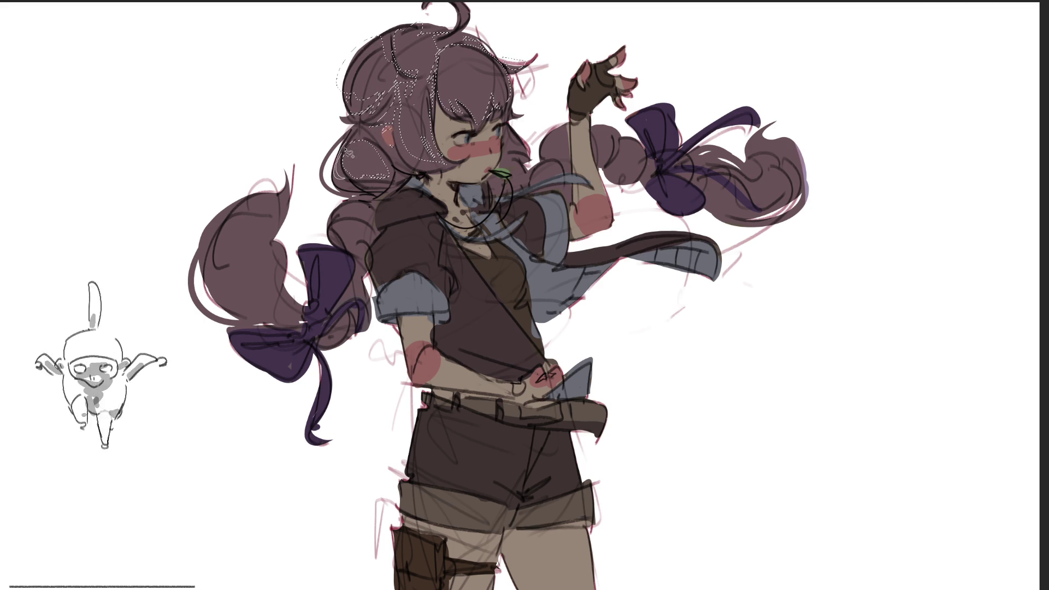
Step: Add the braid top, left bow, left braid, right braid and collar to the lasso selection
mouse_move(353, 208)
left_mouse_down()
mouse_move(348, 219)
mouse_move(377, 229)
mouse_move(336, 259)
mouse_move(347, 290)
left_mouse_up()
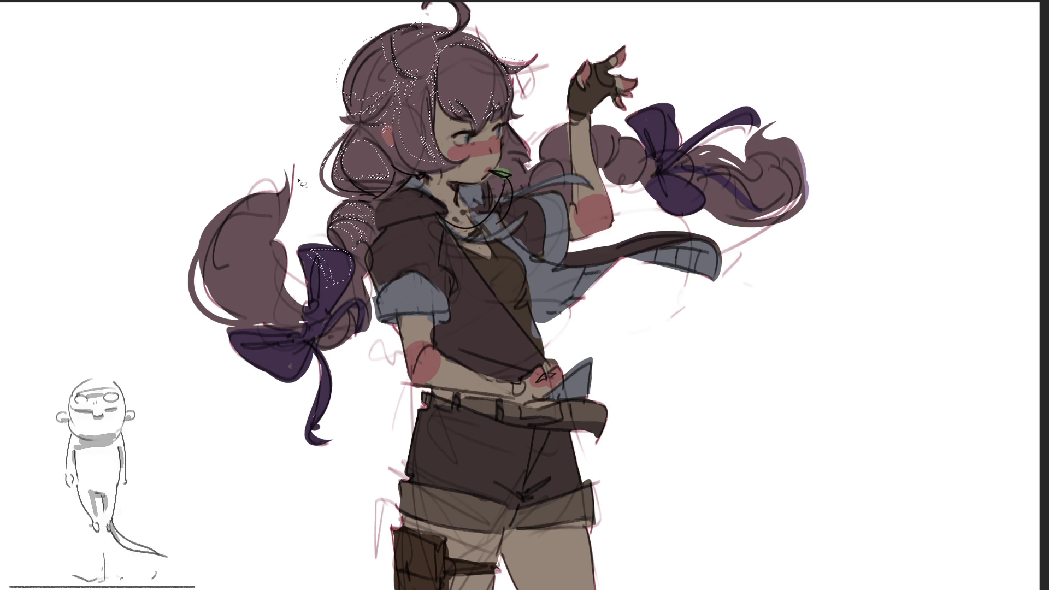
mouse_move(267, 199)
left_mouse_down()
mouse_move(281, 198)
mouse_move(241, 262)
left_mouse_up()
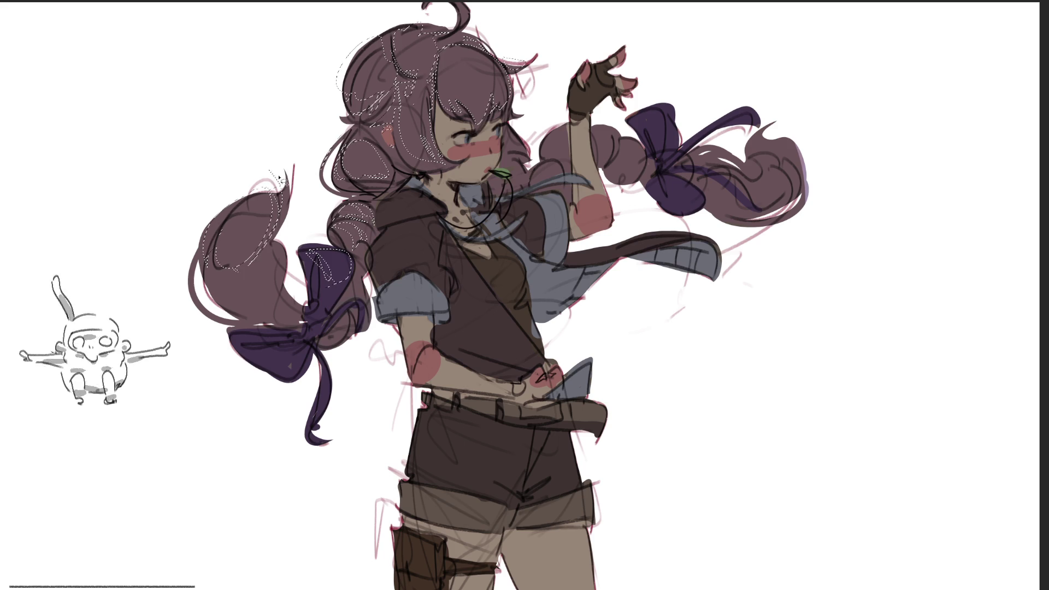
left_click_drag(217, 240, 252, 272)
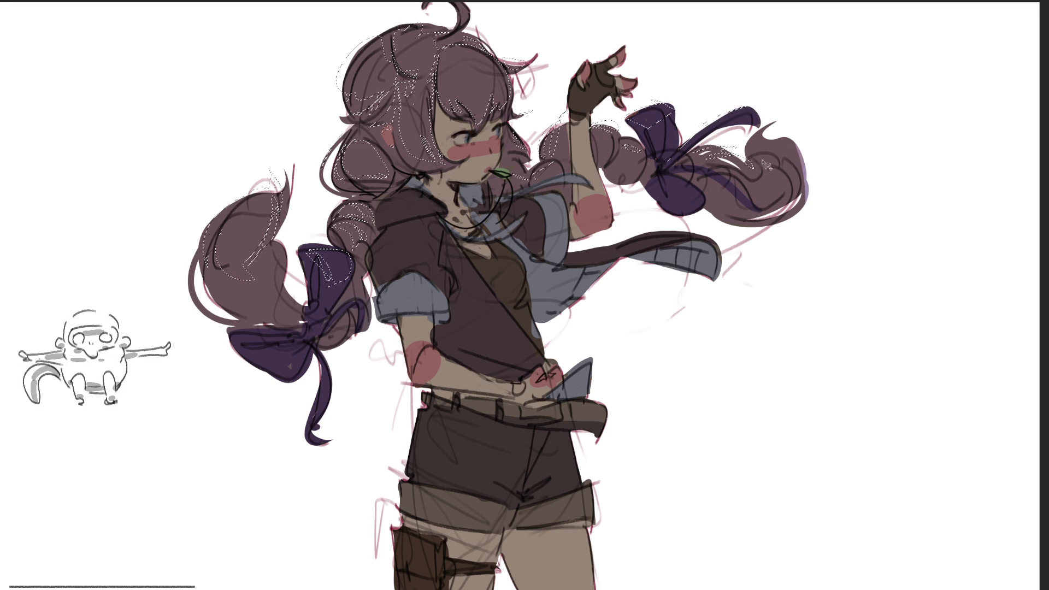
mouse_move(776, 159)
left_mouse_down()
mouse_move(784, 175)
mouse_move(684, 181)
left_mouse_up()
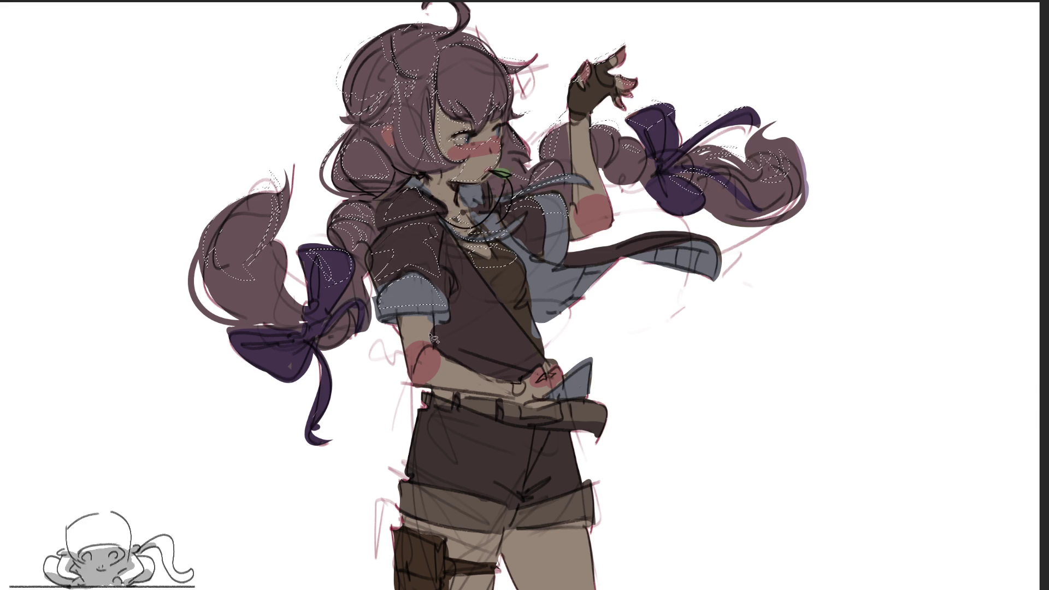
Step: Add the arm and waist, the scarf's lower edge and the shorts cuff to the selection
mouse_move(428, 345)
left_mouse_down()
mouse_move(421, 378)
mouse_move(464, 371)
mouse_move(530, 402)
mouse_move(563, 331)
mouse_move(547, 378)
mouse_move(492, 371)
mouse_move(487, 355)
mouse_move(533, 372)
mouse_move(467, 279)
mouse_move(502, 282)
mouse_move(454, 246)
mouse_move(468, 290)
mouse_move(552, 371)
mouse_move(509, 339)
mouse_move(470, 350)
mouse_move(492, 356)
mouse_move(476, 339)
mouse_move(541, 375)
mouse_move(492, 339)
mouse_move(481, 306)
mouse_move(494, 294)
mouse_move(449, 228)
mouse_move(437, 230)
left_mouse_up()
mouse_move(623, 158)
left_mouse_down()
mouse_move(672, 241)
mouse_move(642, 280)
left_mouse_up()
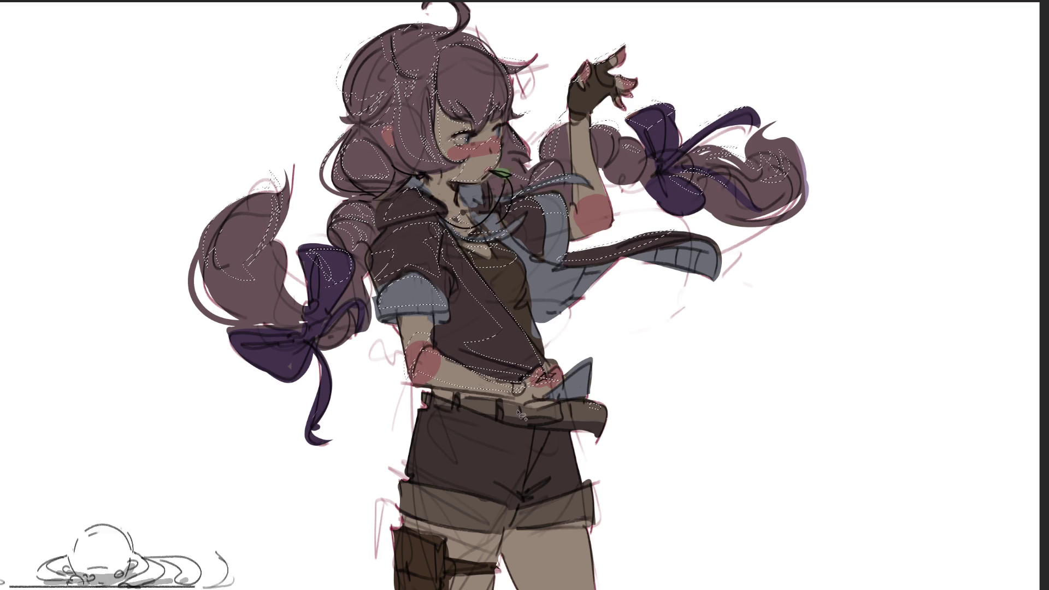
mouse_move(405, 490)
left_mouse_down()
mouse_move(489, 494)
mouse_move(492, 508)
mouse_move(416, 503)
mouse_move(413, 463)
left_mouse_up()
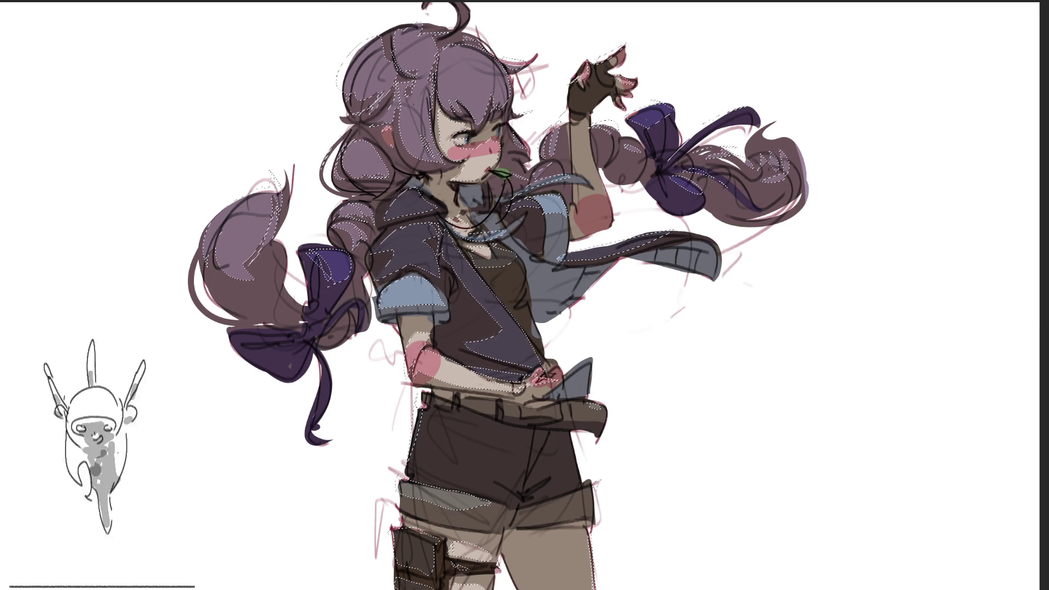
Step: Compare the purple recolour against the brown, keep it, deselect, then sweep a flat brown wash
key("ctrl+z")
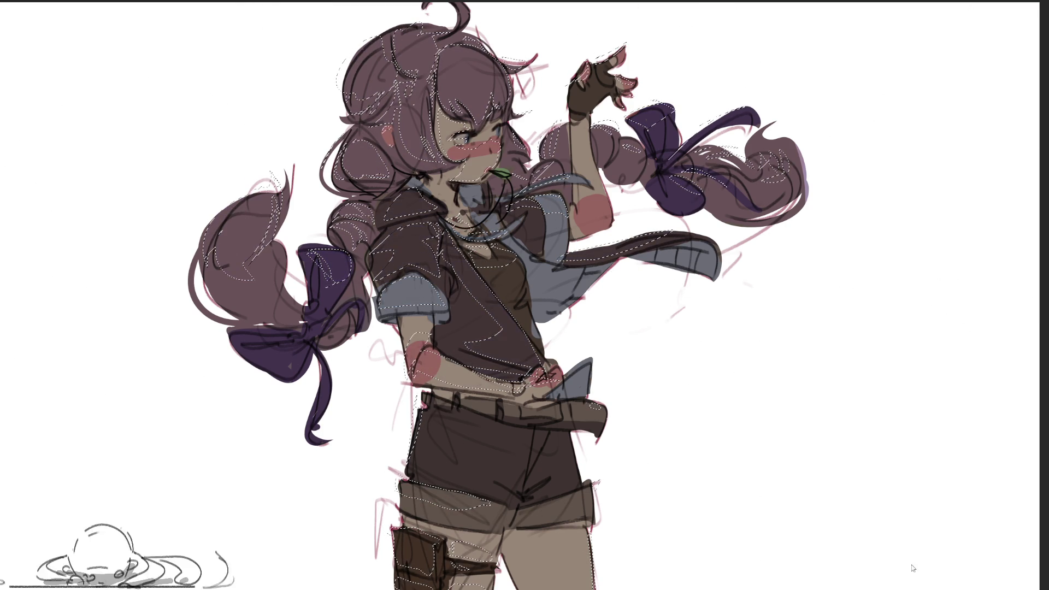
key("ctrl+shift+z")
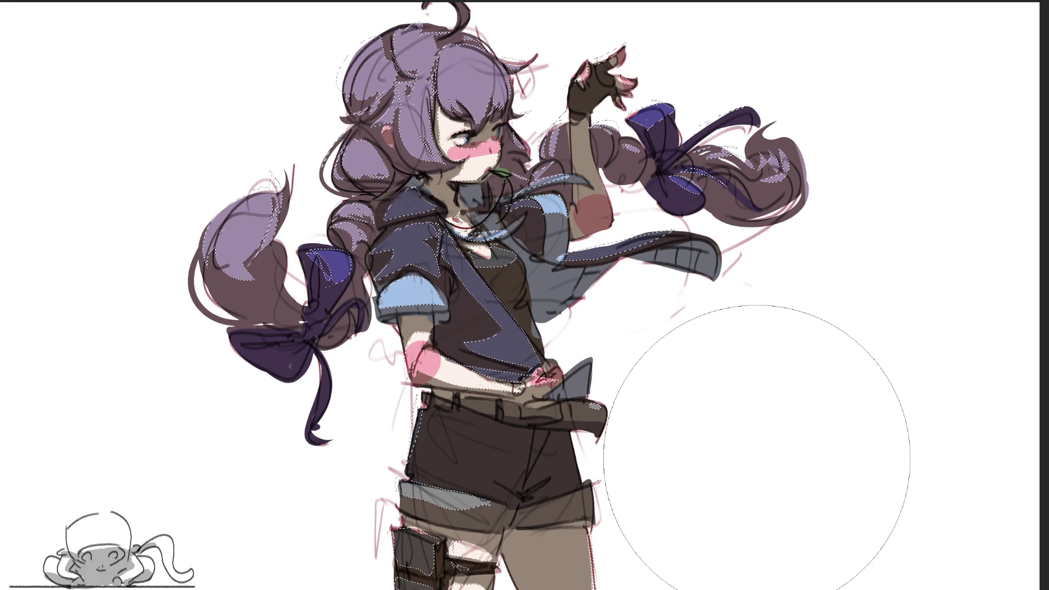
key("ctrl+d")
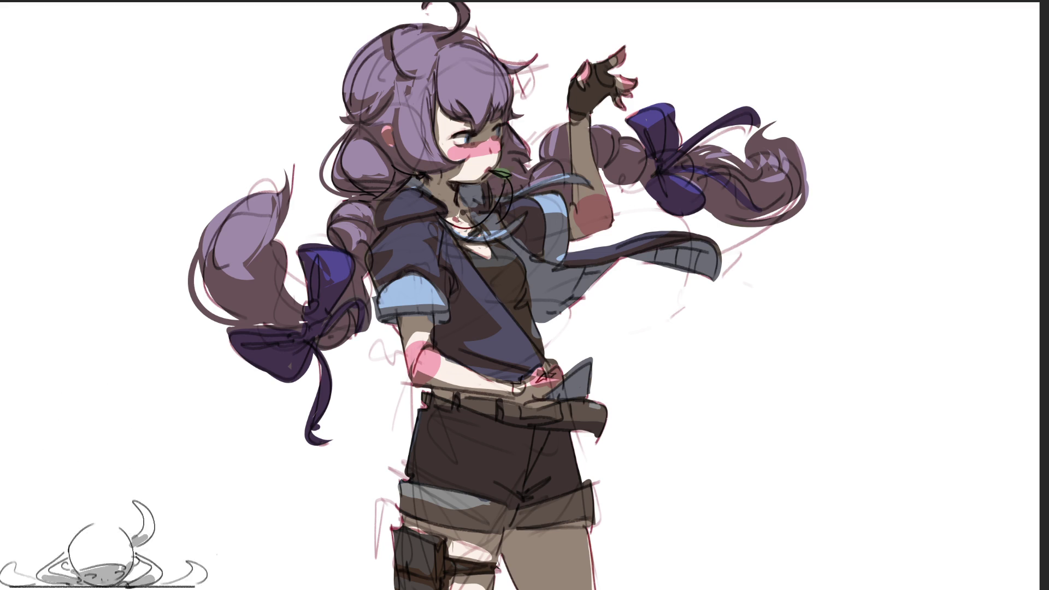
mouse_move(773, 433)
left_mouse_down()
mouse_move(762, 164)
mouse_move(100, 410)
mouse_move(833, 589)
left_mouse_up()
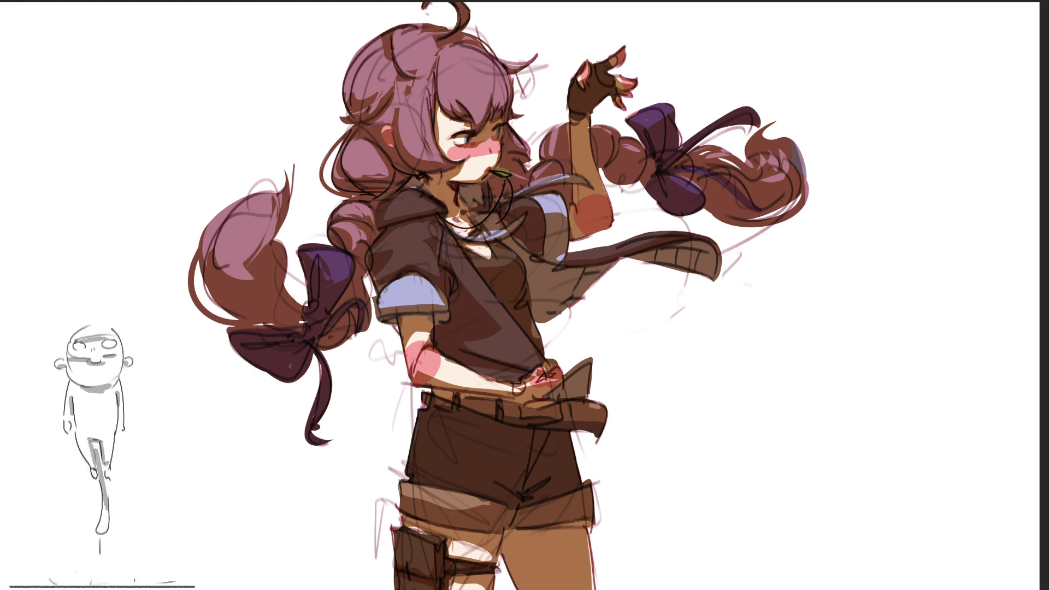
Step: Sweep teal over legs, pouch and scarf, blue over the left bow, magenta over the hair top
left_click_drag(688, 547, 492, 568)
left_click_drag(334, 418, 263, 410)
left_click_drag(645, 404, 937, 187)
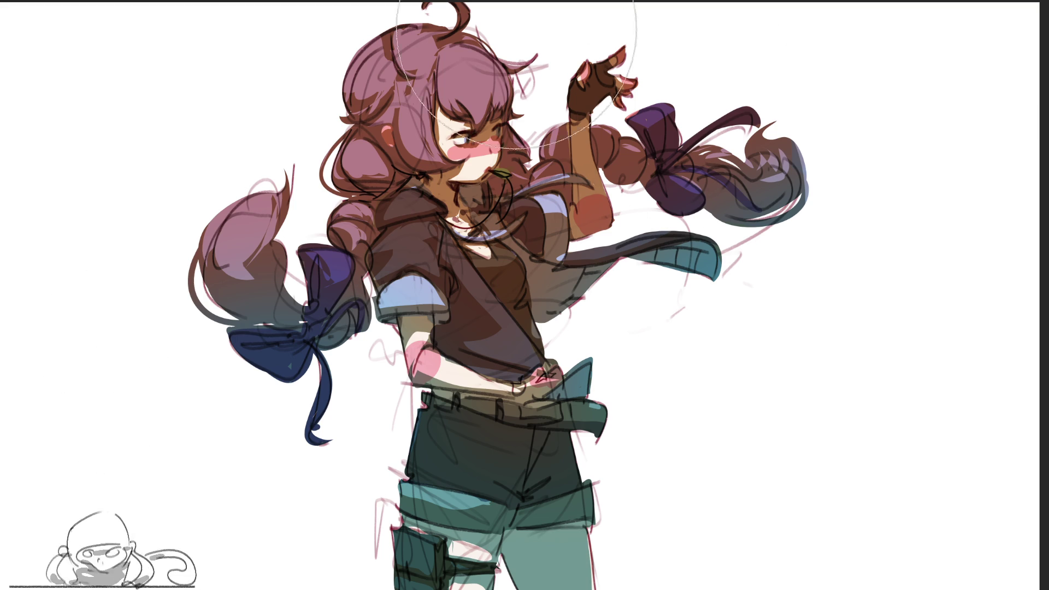
mouse_move(437, 49)
left_mouse_down()
mouse_move(432, 24)
mouse_move(317, 33)
mouse_move(199, 93)
mouse_move(211, 93)
left_mouse_up()
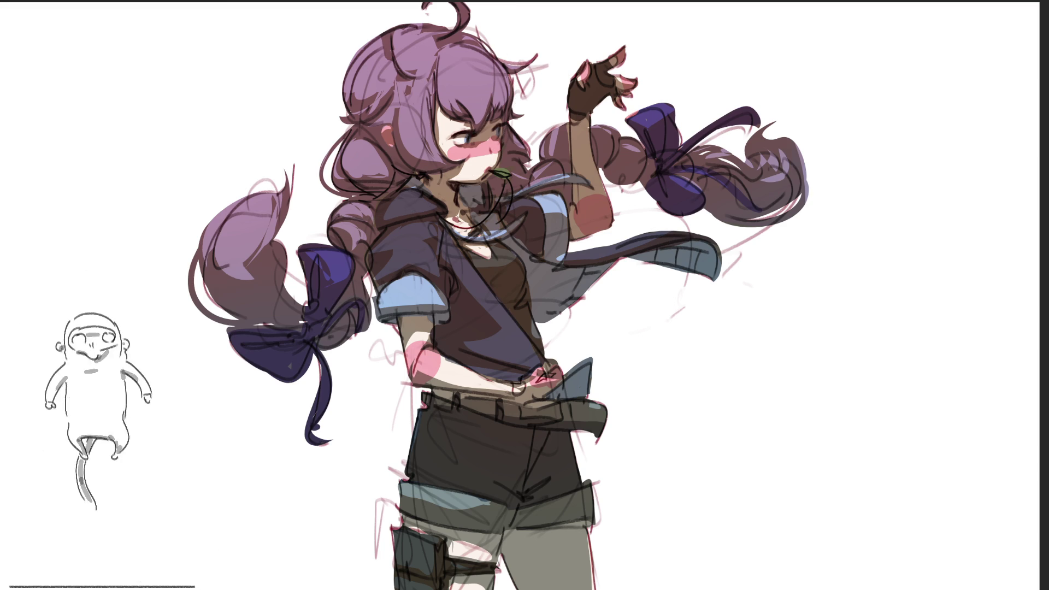
Step: Replace a heart-shaped hair highlight with a small white highlight on the hair
mouse_move(449, 73)
left_mouse_down()
mouse_move(457, 82)
mouse_move(475, 77)
mouse_move(539, 41)
left_mouse_up()
key("ctrl+z")
key("ctrl+z")
key("ctrl+z")
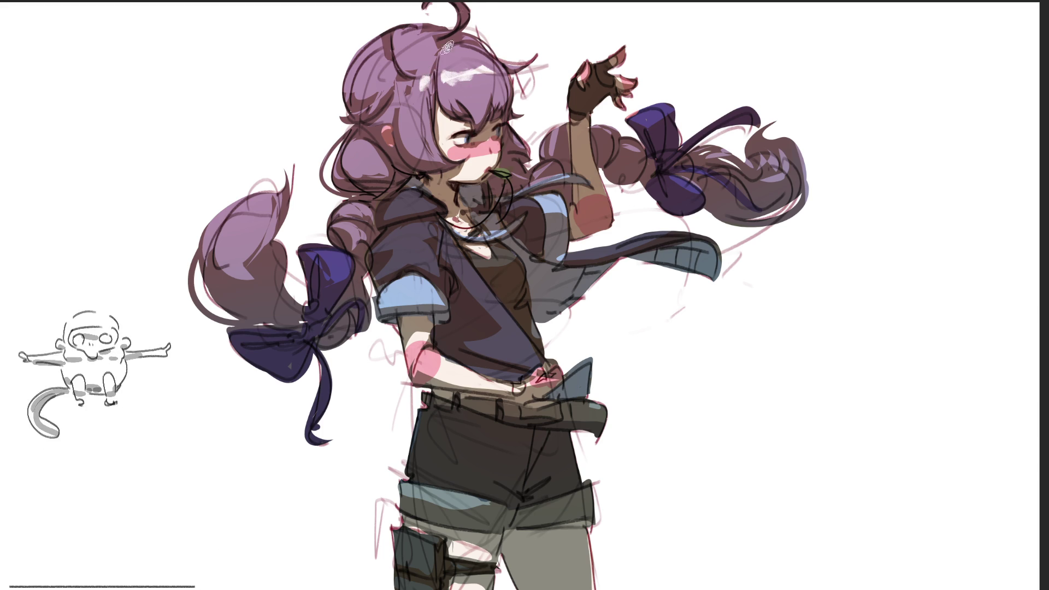
left_click_drag(432, 65, 424, 73)
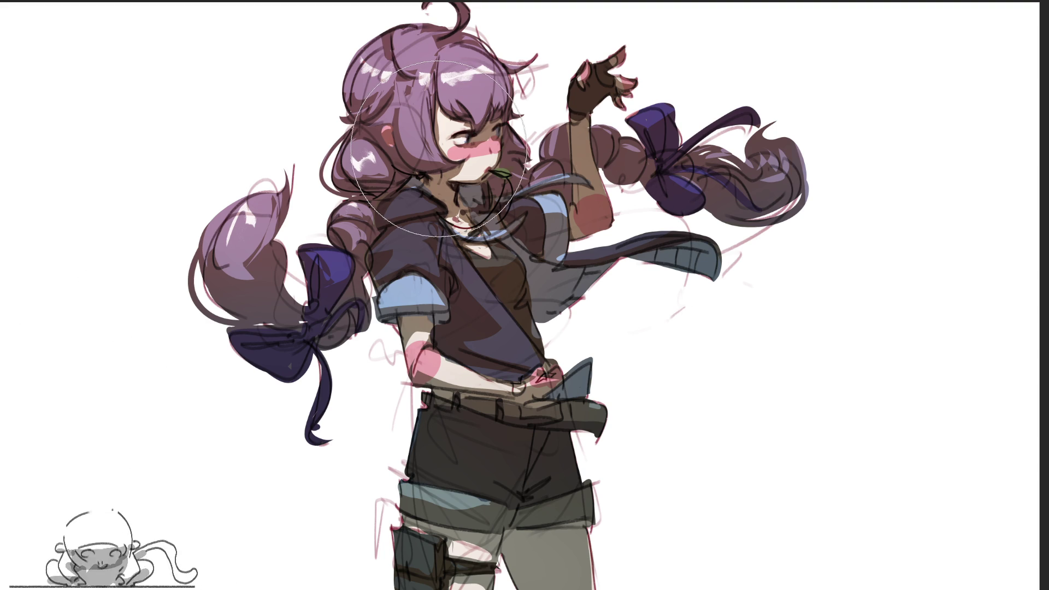
Step: Switch to a textured brush and shrink it to a tiny size for fine eye detail
key("b")
key("bracketleft")
key("bracketleft")
key("bracketleft")
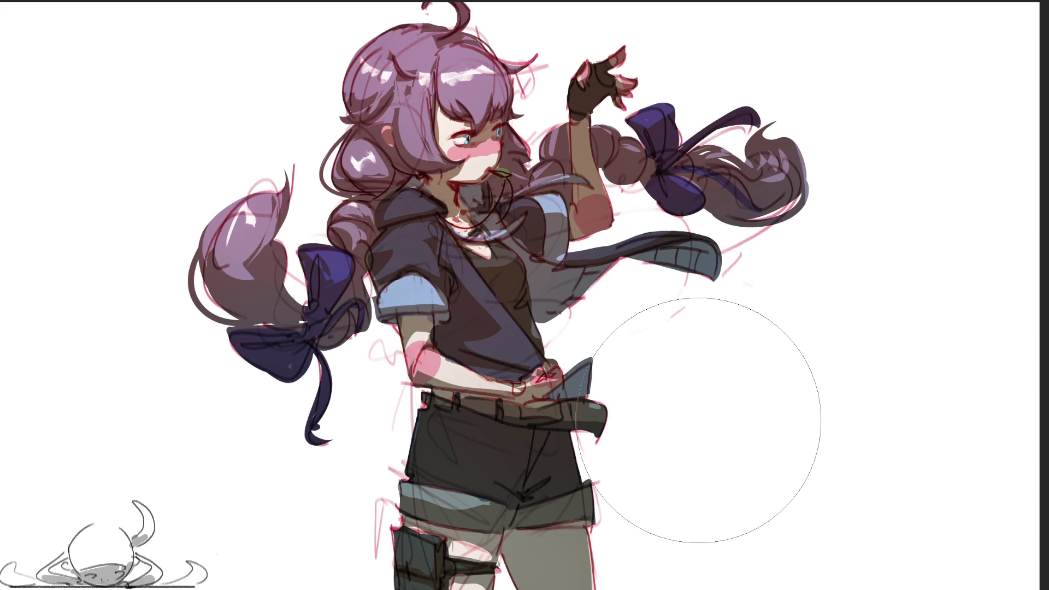
key("bracketleft")
key("bracketleft")
key("bracketleft")
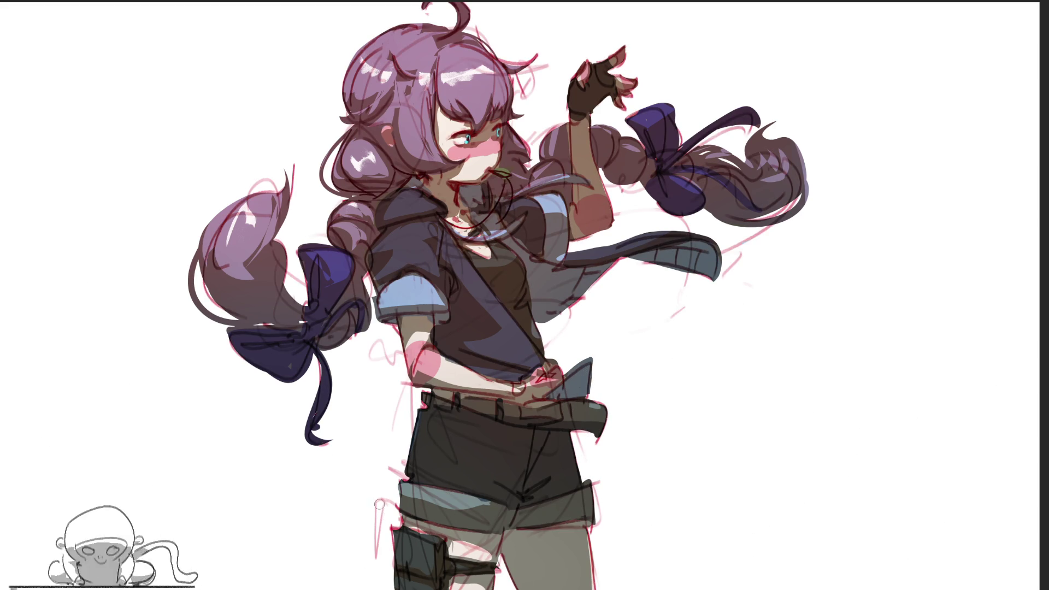
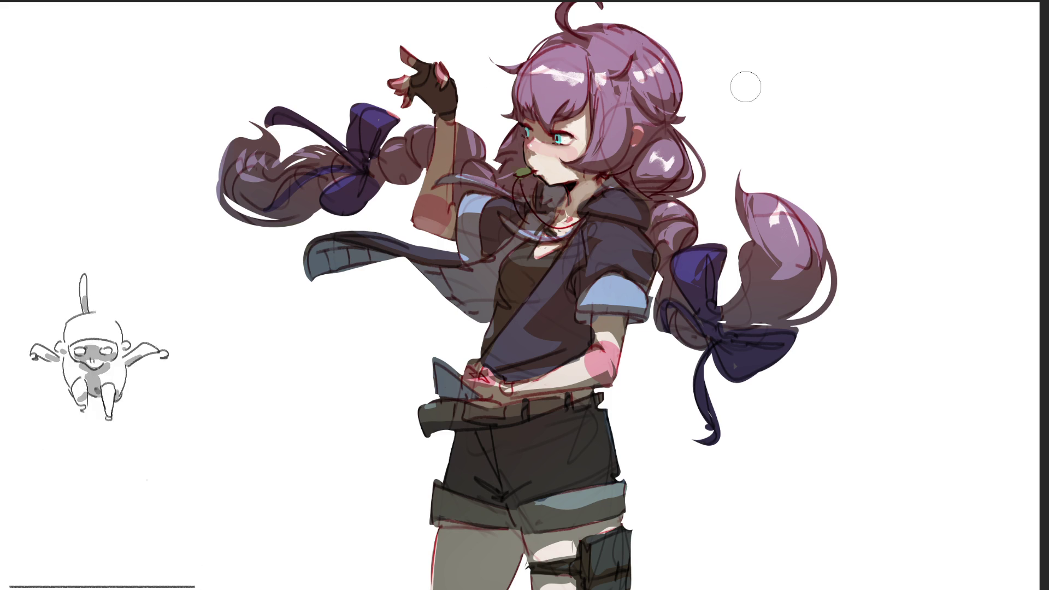
Step: Paint light pink over the purple hair across the head and the right braid
mouse_move(727, 82)
left_mouse_down()
mouse_move(634, 33)
mouse_move(563, 38)
mouse_move(629, 50)
mouse_move(683, 99)
mouse_move(503, 121)
mouse_move(234, 105)
mouse_move(530, 110)
mouse_move(843, 316)
mouse_move(422, 457)
mouse_move(727, 277)
left_mouse_up()
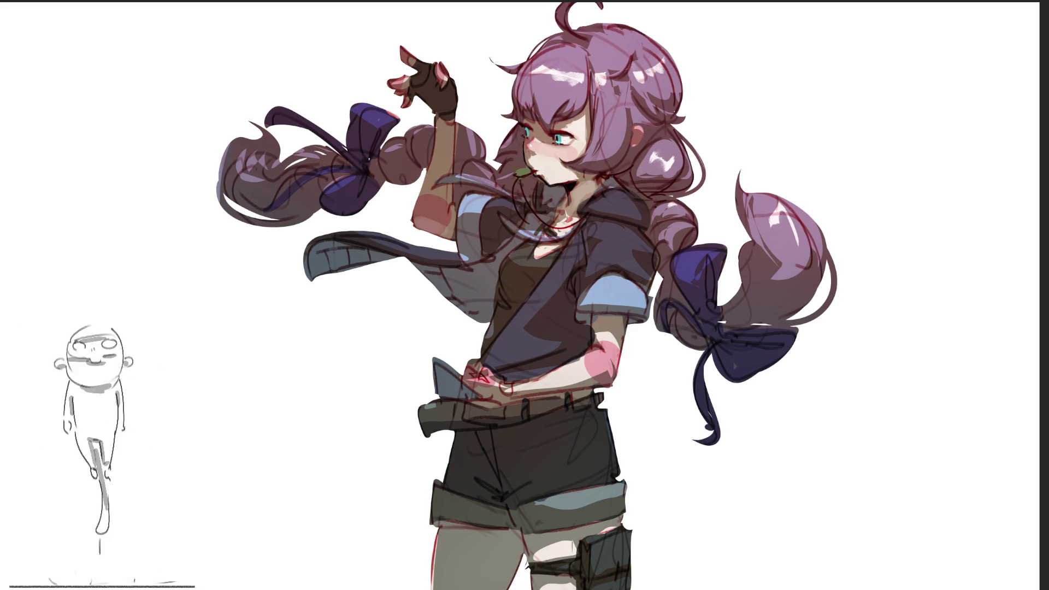
mouse_move(847, 129)
left_mouse_down()
mouse_move(601, 126)
mouse_move(717, 200)
mouse_move(760, 257)
mouse_move(222, 59)
mouse_move(328, 186)
mouse_move(279, 202)
left_mouse_up()
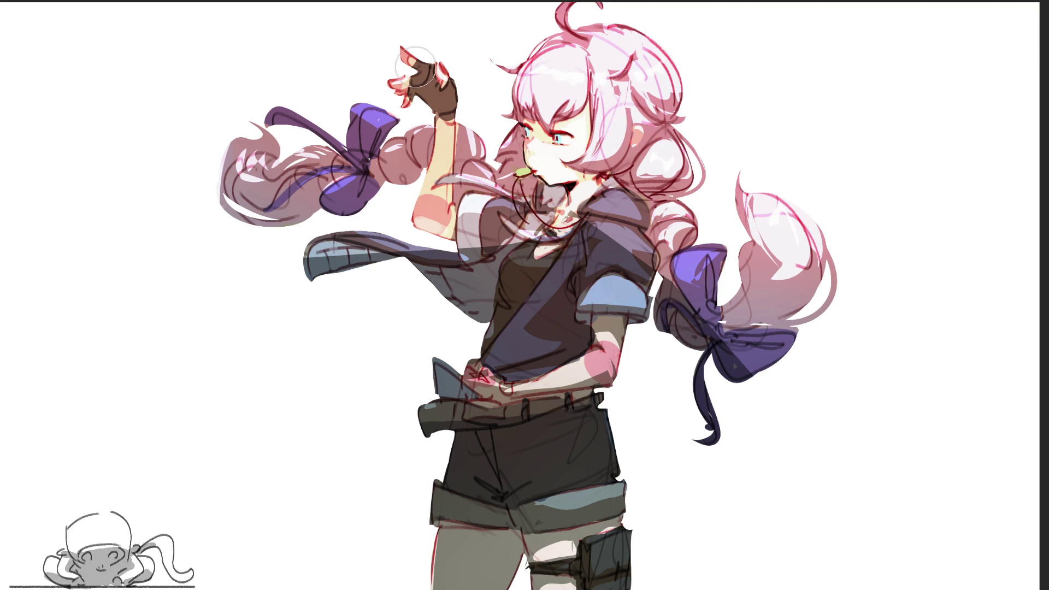
Step: Repaint the left bow and ribbon dark navy, then shade the glove, forearm, scarf and collar
mouse_move(294, 113)
left_mouse_down()
mouse_move(342, 136)
mouse_move(372, 115)
mouse_move(390, 118)
mouse_move(361, 157)
mouse_move(358, 208)
mouse_move(358, 191)
mouse_move(336, 197)
left_mouse_up()
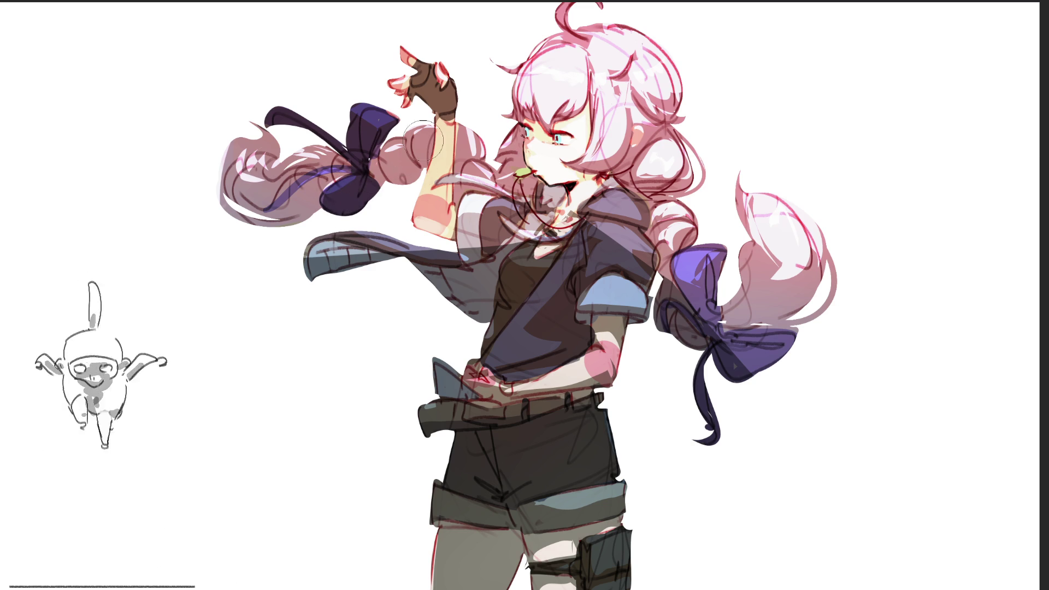
mouse_move(265, 212)
left_mouse_down()
mouse_move(303, 183)
mouse_move(363, 169)
left_mouse_up()
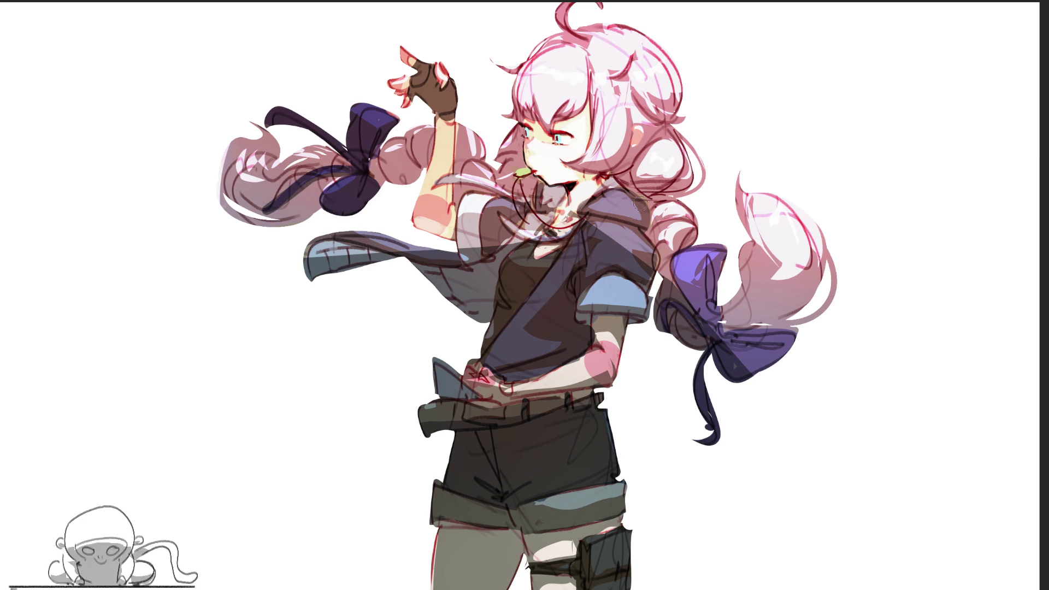
mouse_move(412, 41)
left_mouse_down()
mouse_move(447, 142)
mouse_move(440, 203)
mouse_move(415, 235)
mouse_move(441, 200)
mouse_move(449, 229)
mouse_move(446, 183)
mouse_move(447, 205)
mouse_move(509, 179)
mouse_move(549, 198)
mouse_move(543, 213)
mouse_move(554, 219)
mouse_move(533, 221)
mouse_move(462, 203)
mouse_move(471, 249)
mouse_move(489, 217)
mouse_move(524, 214)
mouse_move(485, 212)
mouse_move(486, 196)
mouse_move(522, 218)
mouse_move(527, 203)
left_mouse_up()
mouse_move(402, 239)
left_mouse_down()
mouse_move(309, 246)
mouse_move(298, 263)
mouse_move(419, 236)
left_mouse_up()
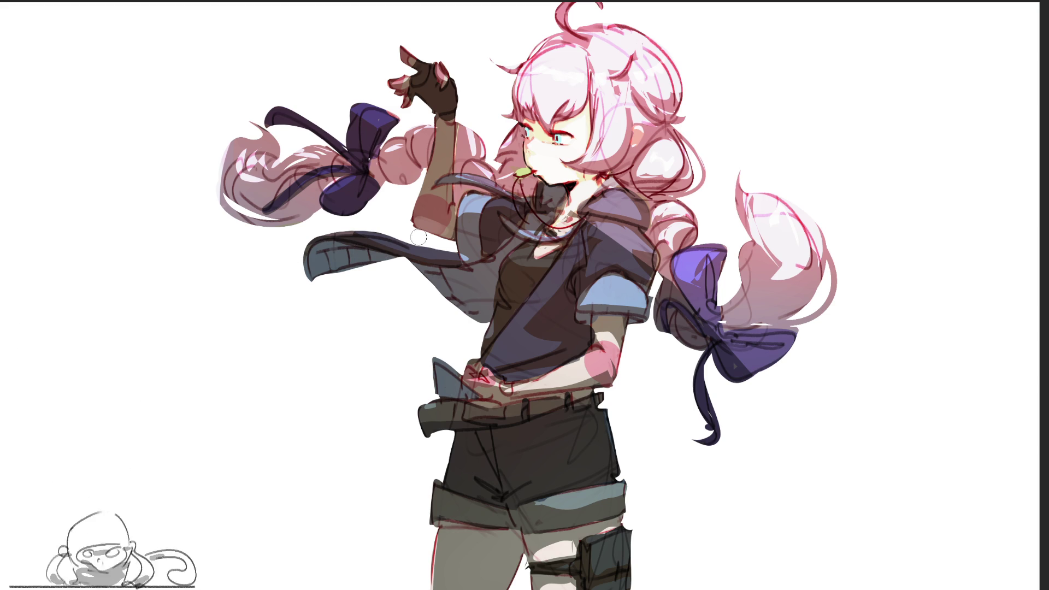
mouse_move(571, 227)
left_mouse_down()
mouse_move(568, 185)
mouse_move(541, 279)
mouse_move(574, 246)
mouse_move(538, 266)
mouse_move(595, 186)
mouse_move(619, 221)
mouse_move(634, 207)
mouse_move(628, 229)
mouse_move(645, 262)
mouse_move(621, 217)
left_mouse_up()
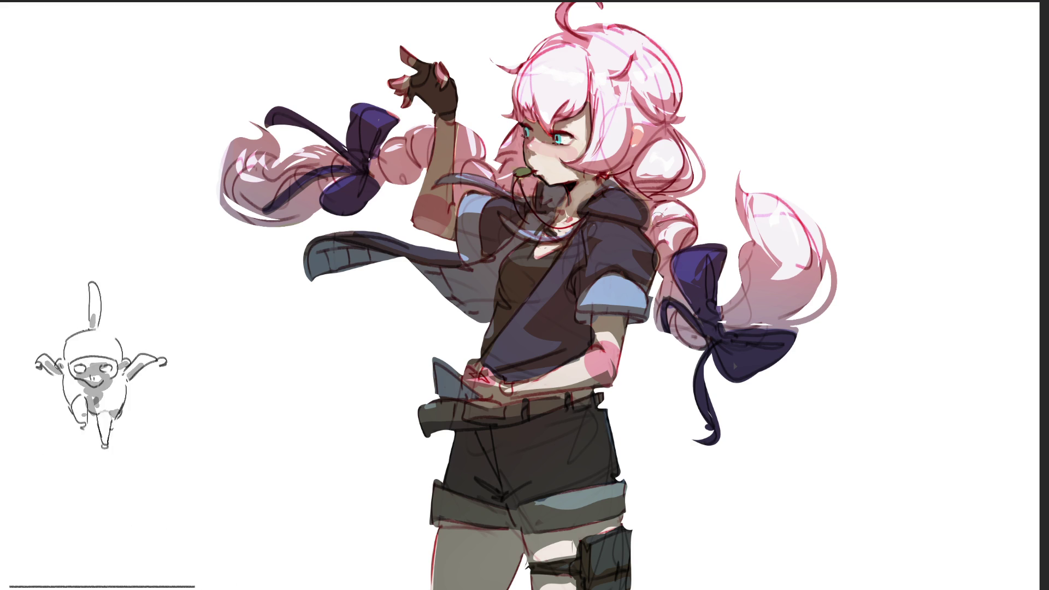
mouse_move(611, 195)
left_mouse_down()
mouse_move(623, 208)
mouse_move(607, 191)
mouse_move(572, 198)
left_mouse_up()
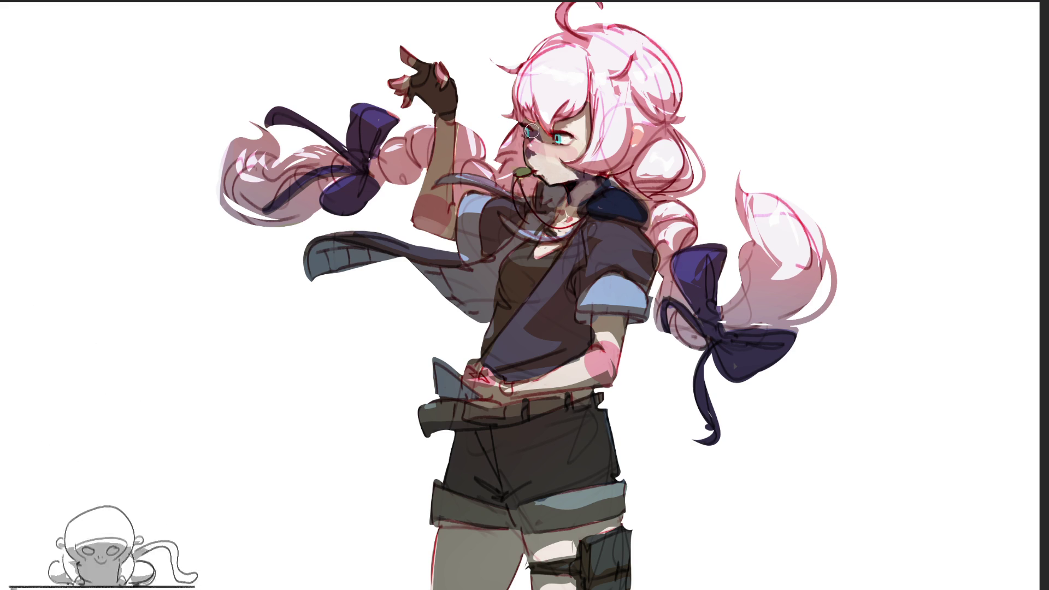
mouse_move(552, 143)
left_mouse_down()
mouse_move(580, 119)
mouse_move(579, 152)
mouse_move(541, 138)
mouse_move(530, 143)
mouse_move(535, 167)
mouse_move(528, 151)
mouse_move(528, 136)
mouse_move(585, 208)
mouse_move(537, 203)
mouse_move(601, 260)
mouse_move(629, 307)
left_mouse_up()
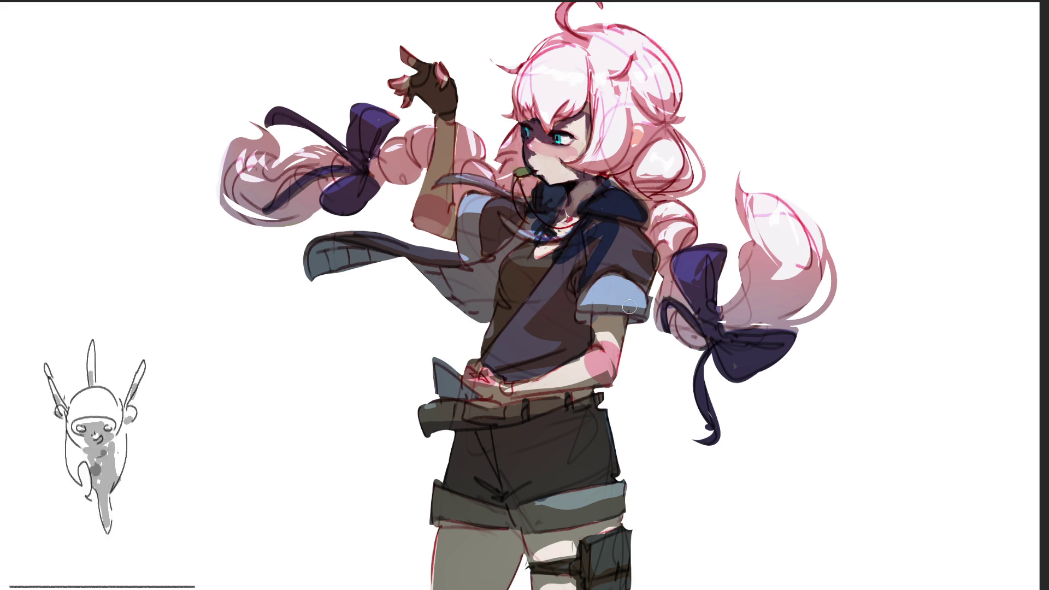
key("ctrl+z")
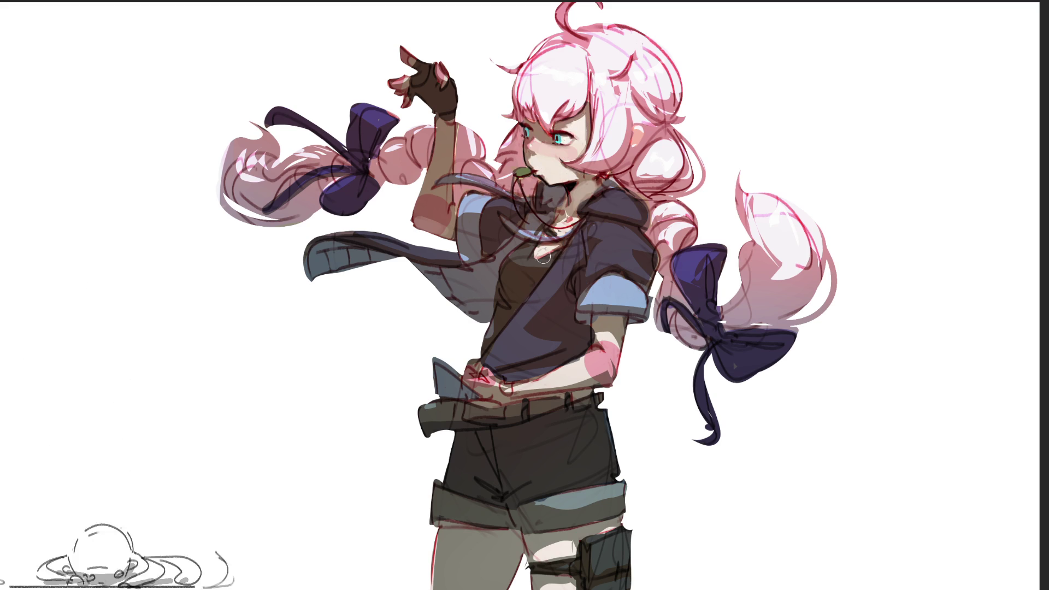
key("ctrl+shift+z")
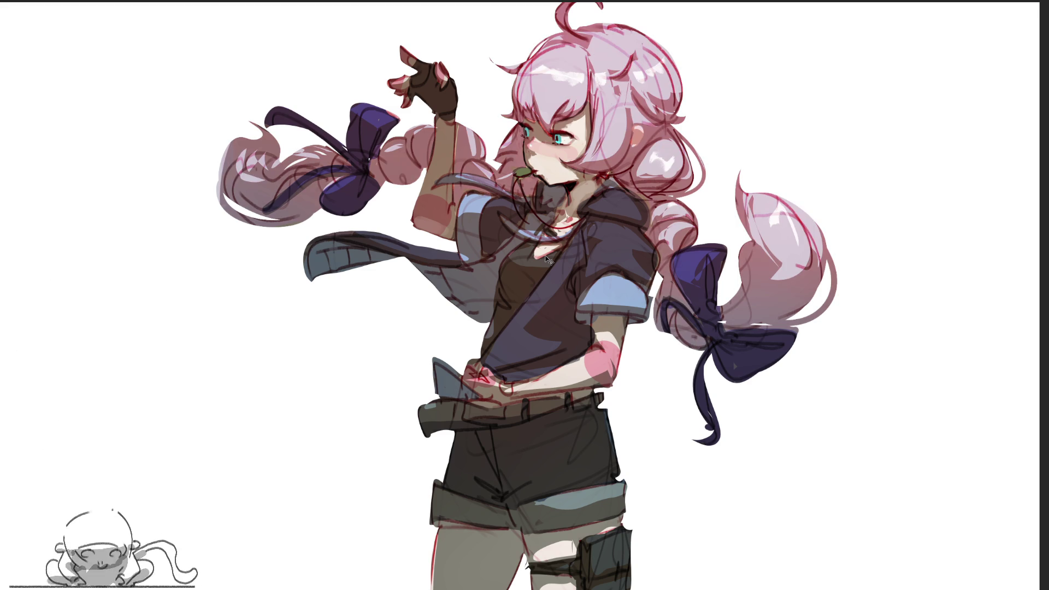
key("ctrl+z")
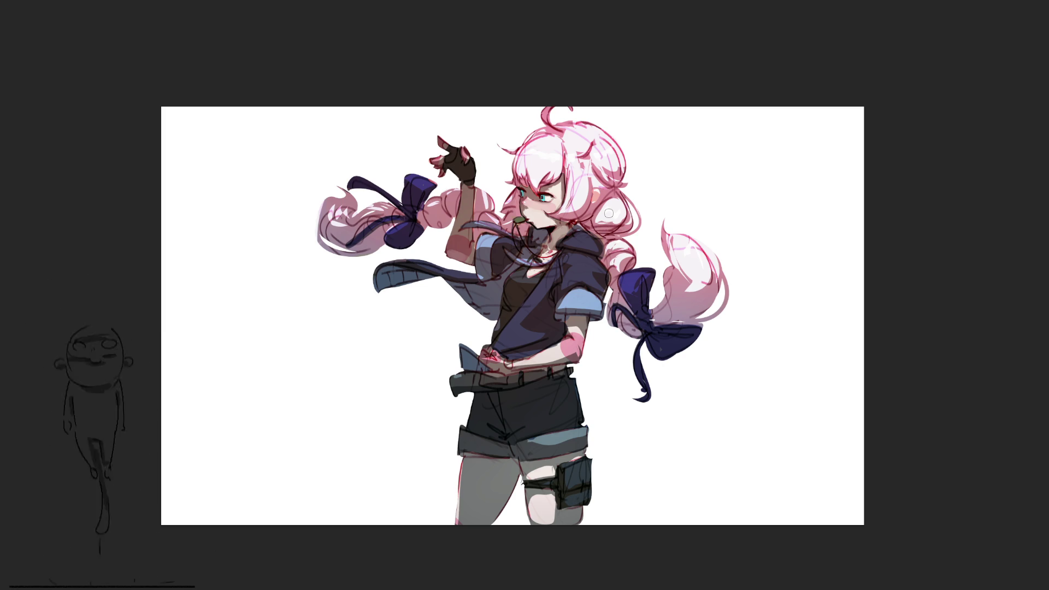
key("m")
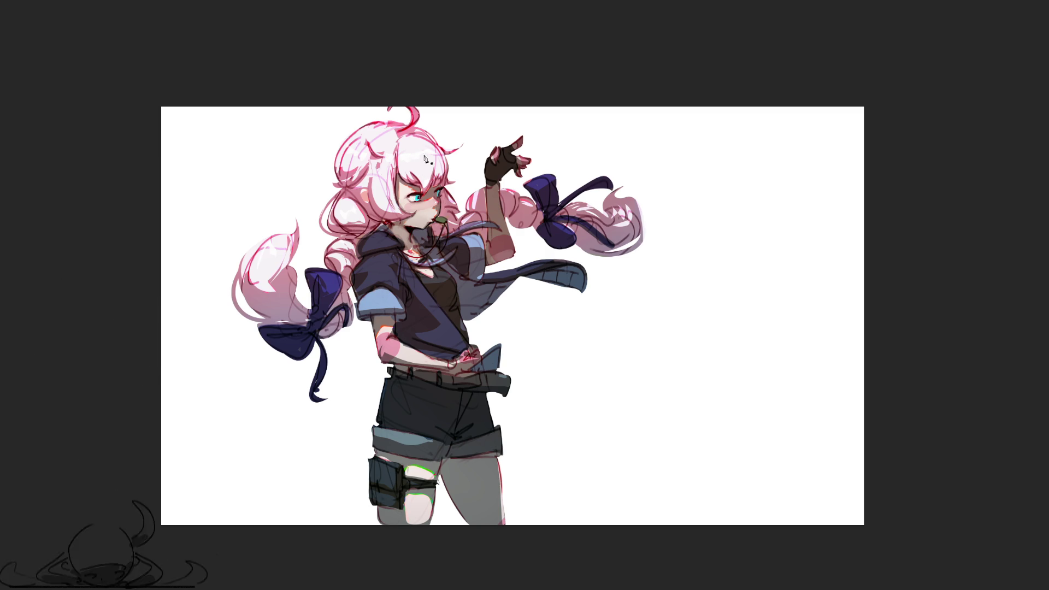
Step: Try dark shading on the girl's cheek, undo it, and zoom in on the artwork
mouse_move(402, 198)
left_mouse_down()
mouse_move(429, 206)
mouse_move(434, 214)
mouse_move(416, 217)
mouse_move(425, 224)
left_mouse_up()
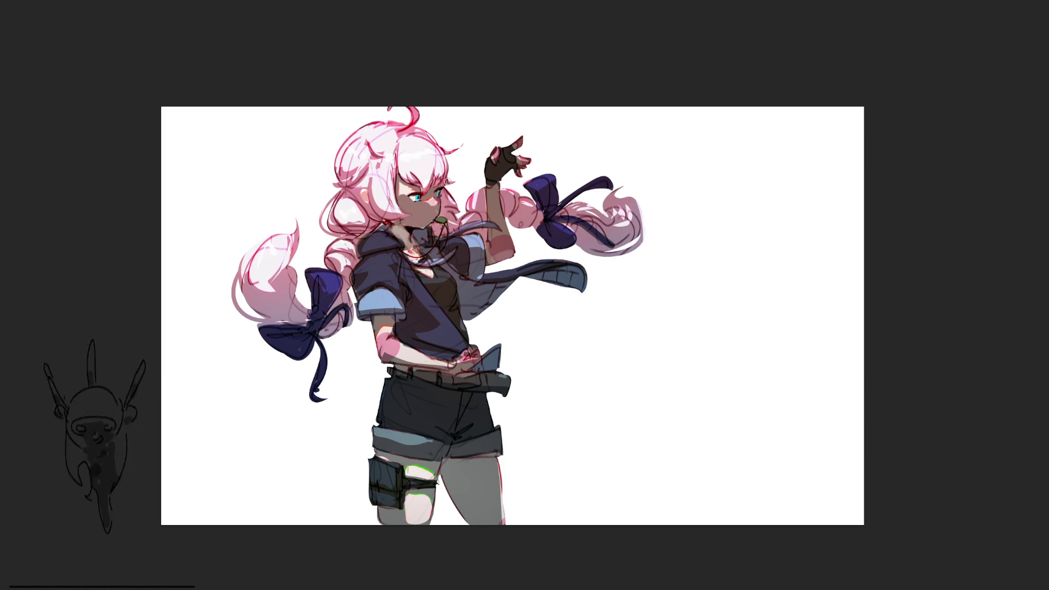
key("ctrl+z")
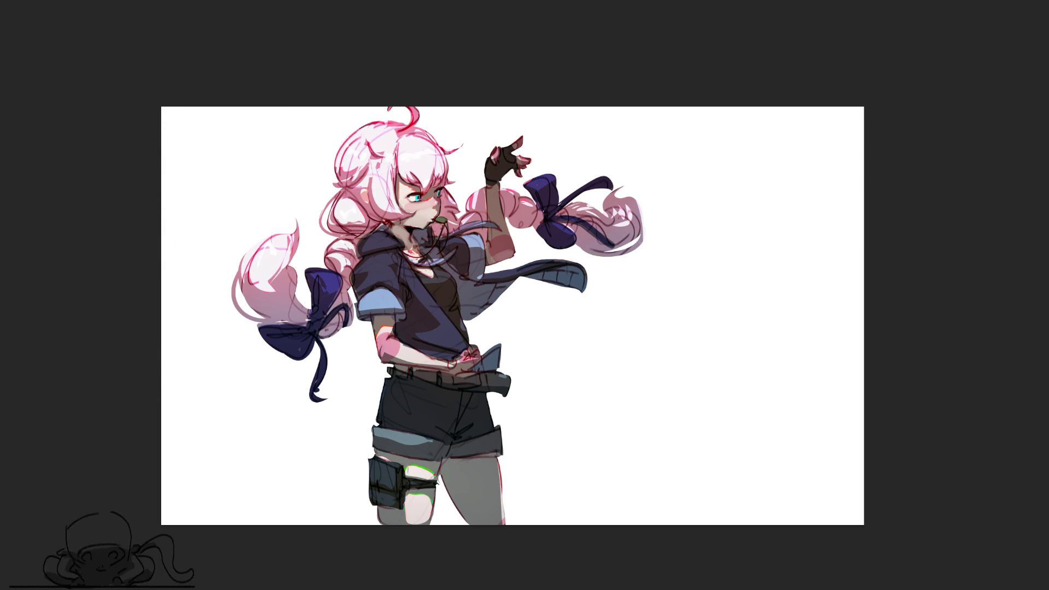
key("ctrl+plus")
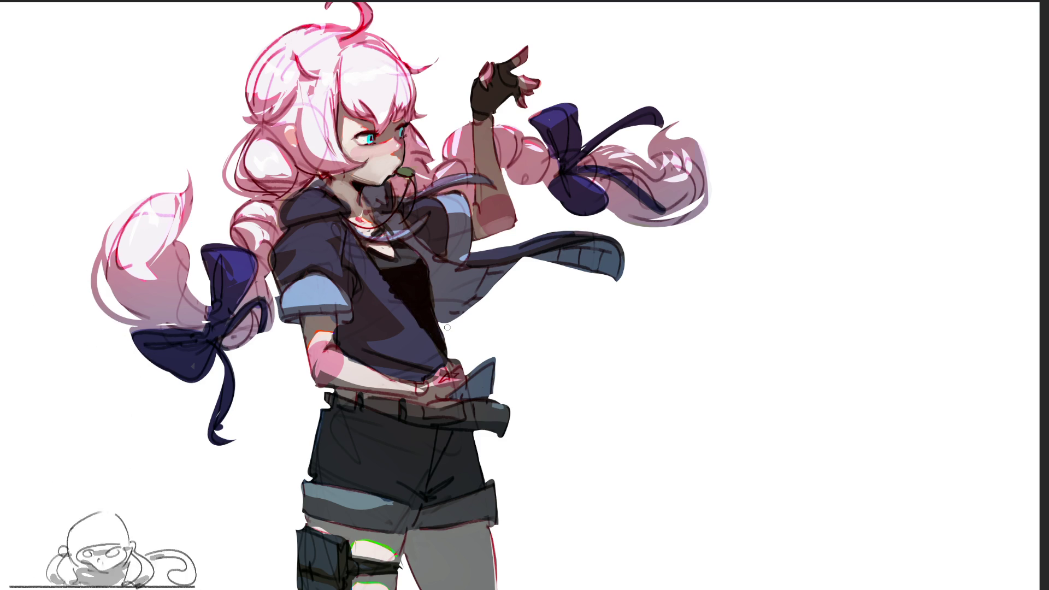
key("ctrl+z")
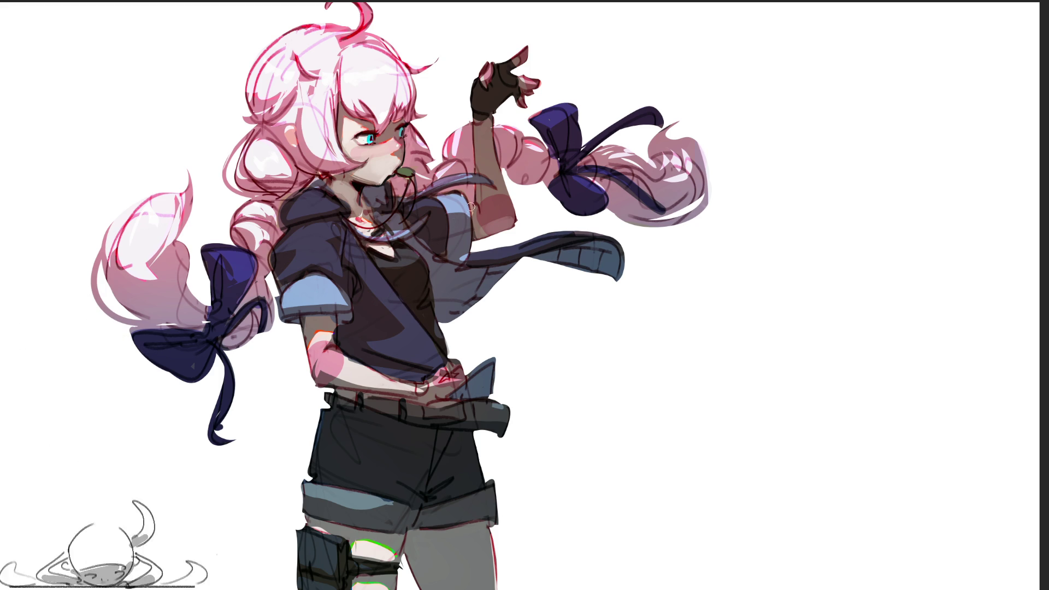
Step: Sample the dark torso colour and slide the mirrored right figure further right
left_click(448, 280, "alt")
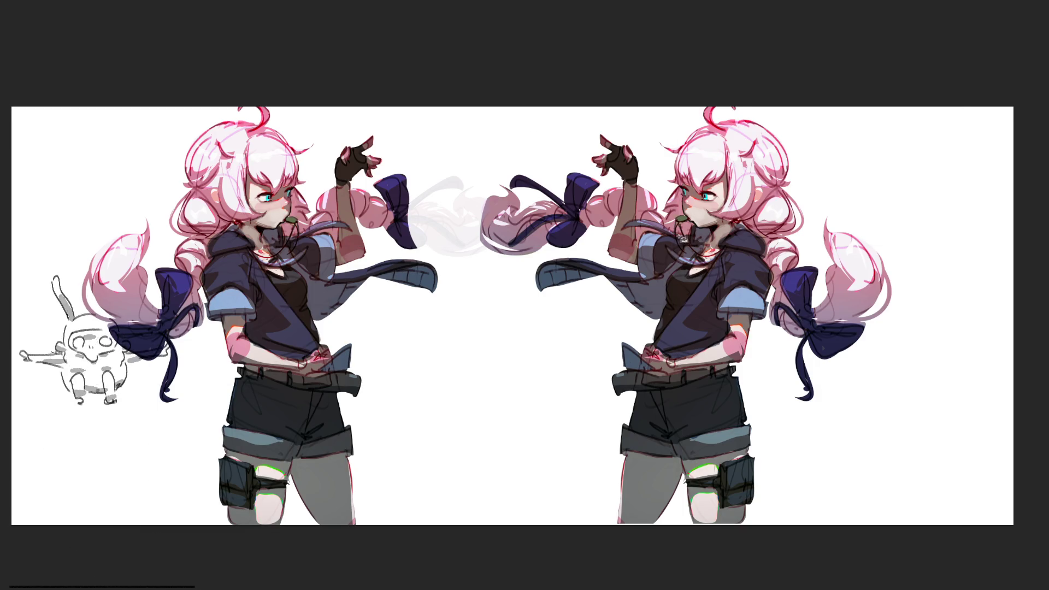
left_click_drag(679, 228, 798, 232)
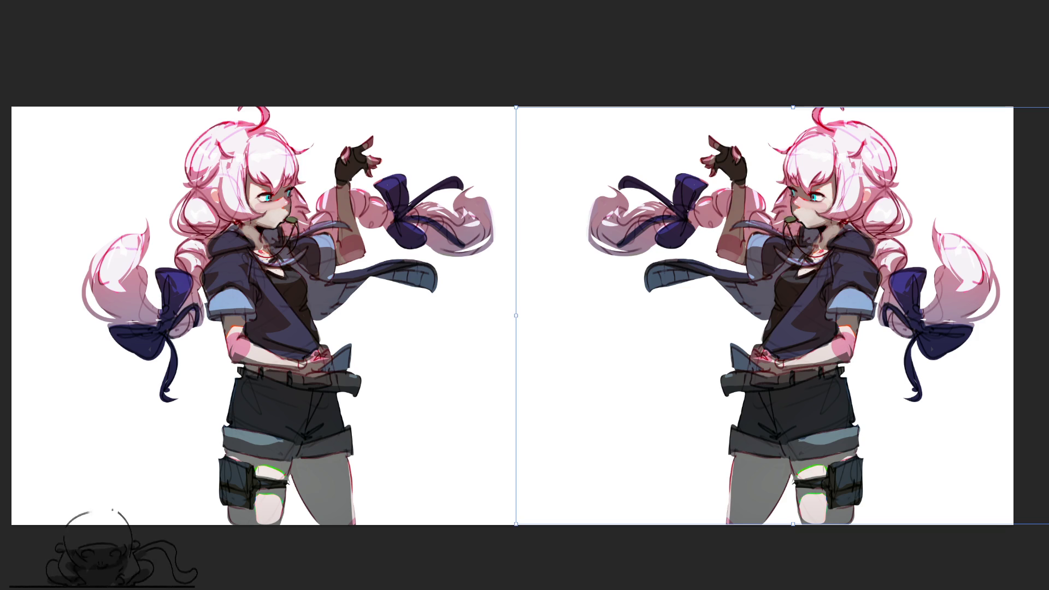
Step: Confirm the figures' placement, then paint a dark V stroke at top right and a forehead hair clip
key("ctrl+e")
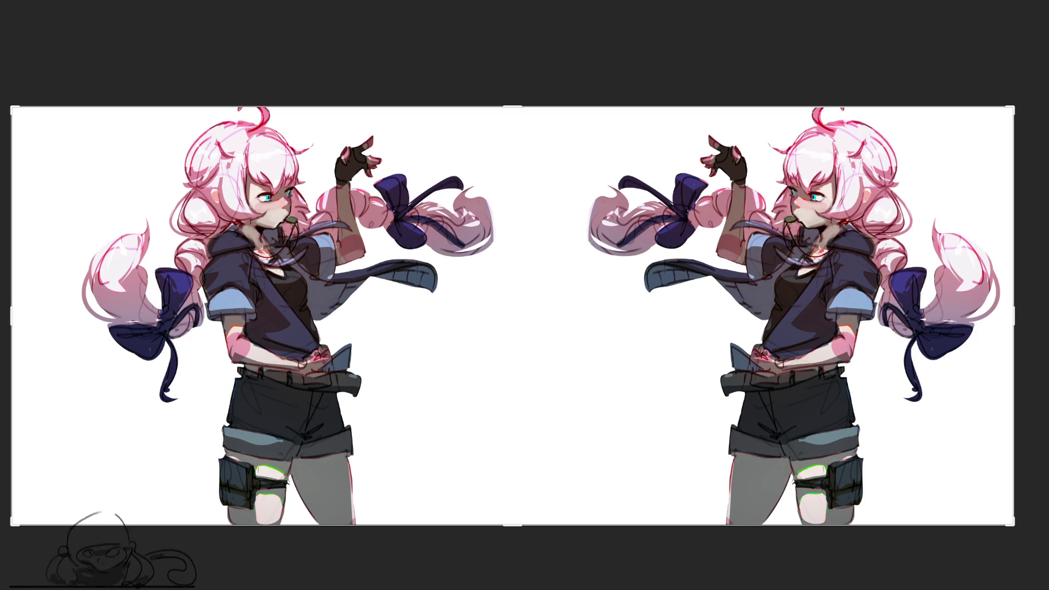
key("Return")
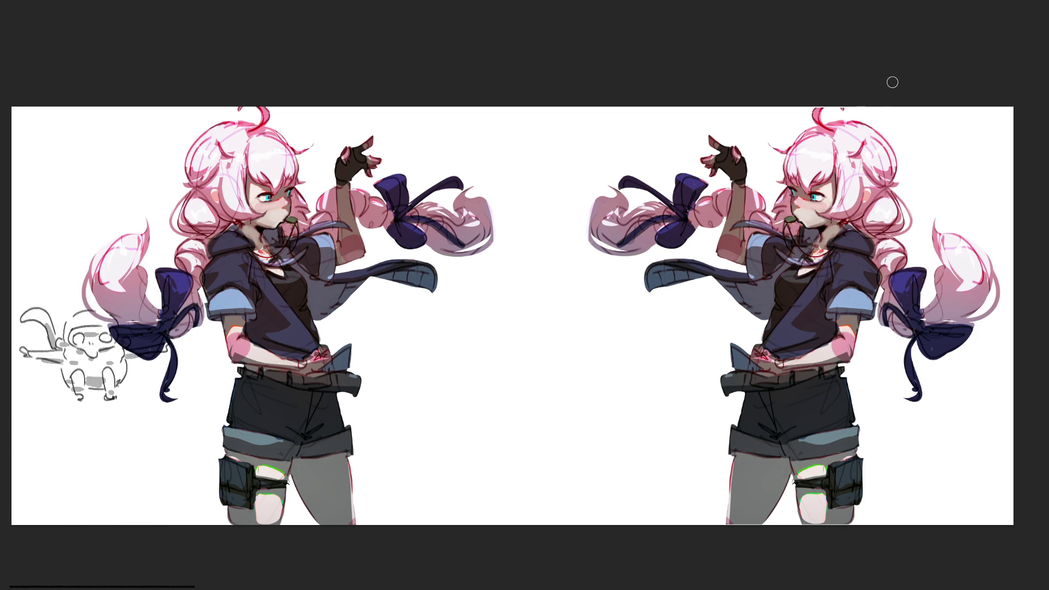
mouse_move(871, 137)
left_mouse_down()
mouse_move(888, 107)
mouse_move(871, 144)
mouse_move(929, 125)
left_mouse_up()
mouse_move(828, 123)
left_mouse_down()
mouse_move(813, 109)
mouse_move(828, 118)
mouse_move(846, 109)
left_mouse_up()
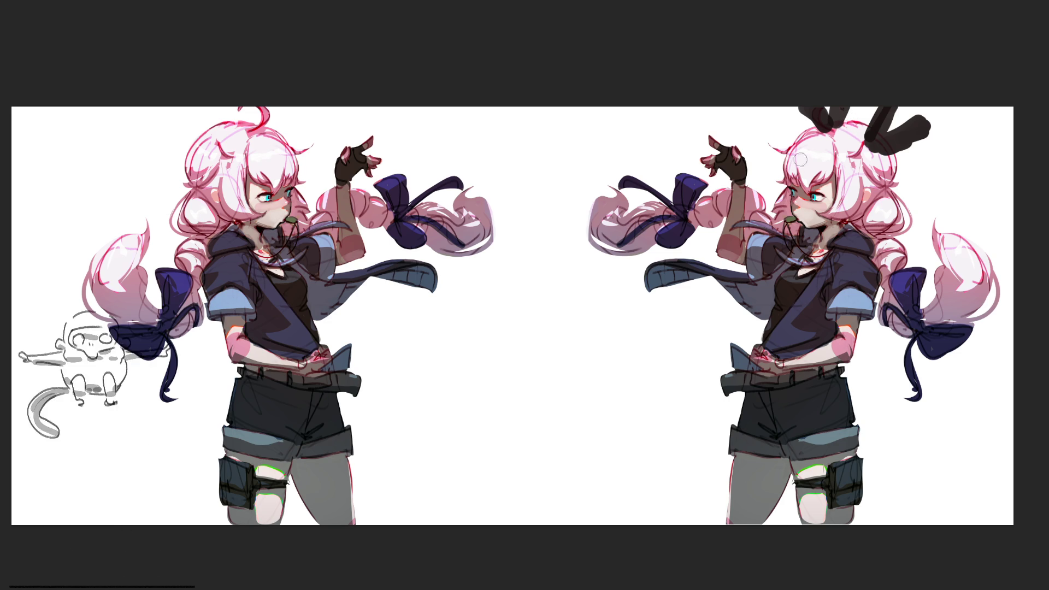
left_click_drag(798, 180, 812, 166)
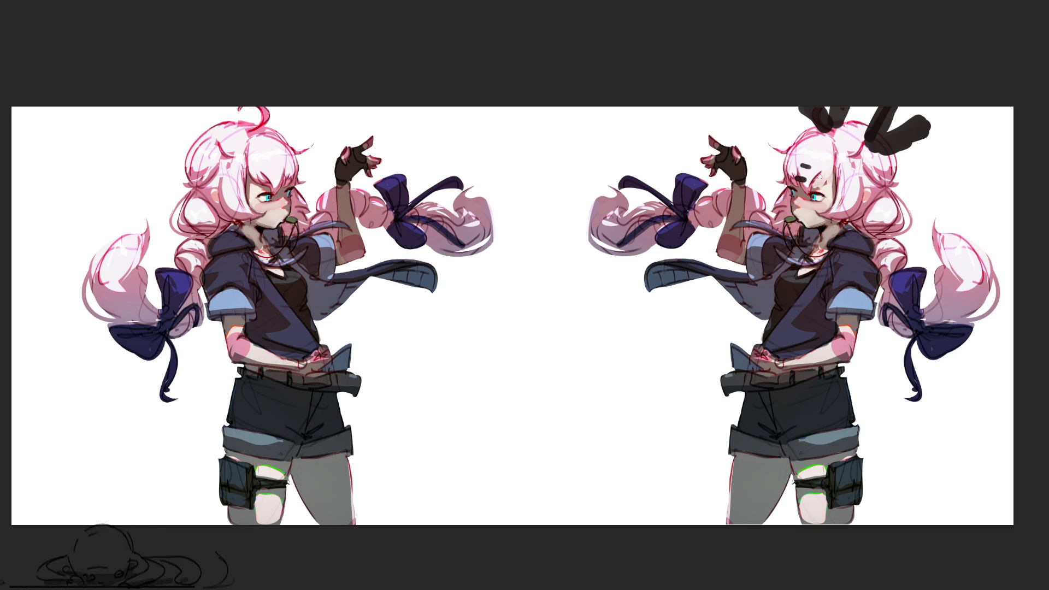
Step: Shade the right girl's forehead brown beside the clip and repaint her eye green
mouse_move(807, 188)
left_mouse_down()
mouse_move(826, 164)
mouse_move(826, 179)
left_mouse_up()
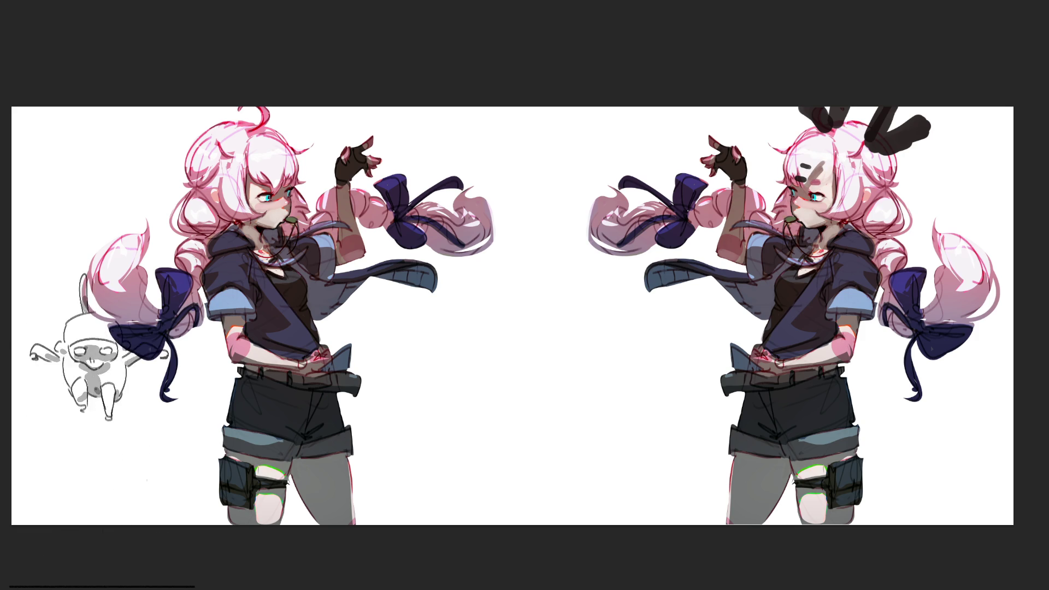
left_click_drag(813, 197, 817, 195)
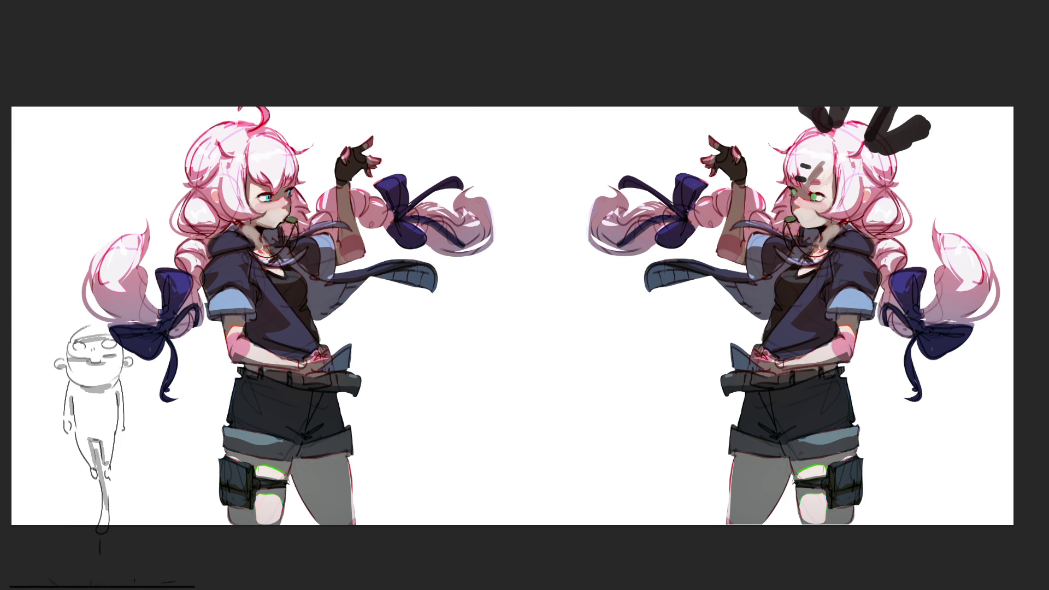
Step: Liquify the right figure's torso and shorts wider
left_click_drag(842, 438, 874, 443)
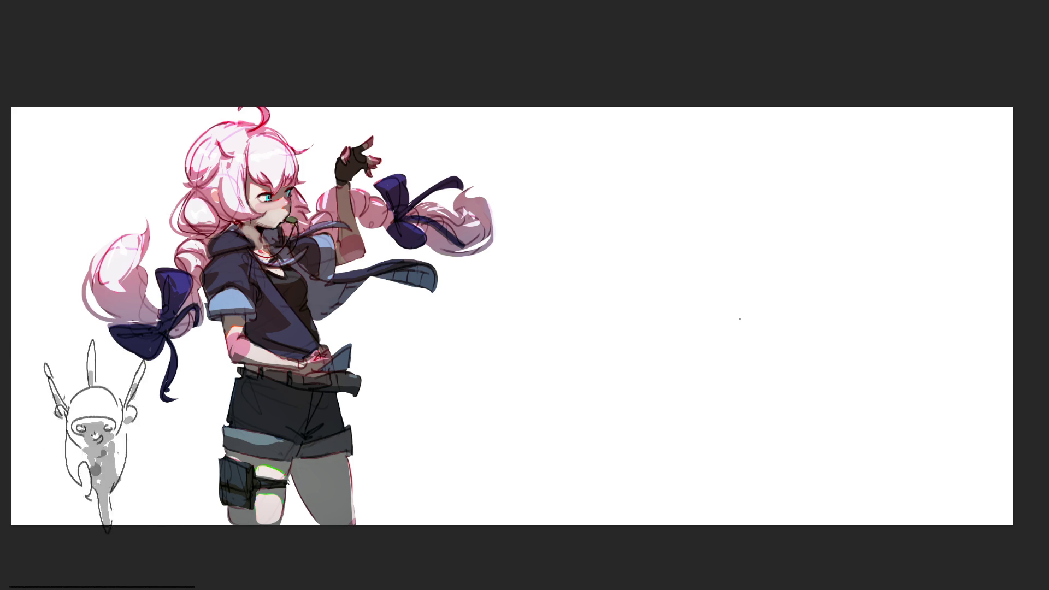
mouse_move(638, 174)
left_mouse_down()
mouse_move(641, 208)
mouse_move(675, 147)
mouse_move(696, 229)
left_mouse_up()
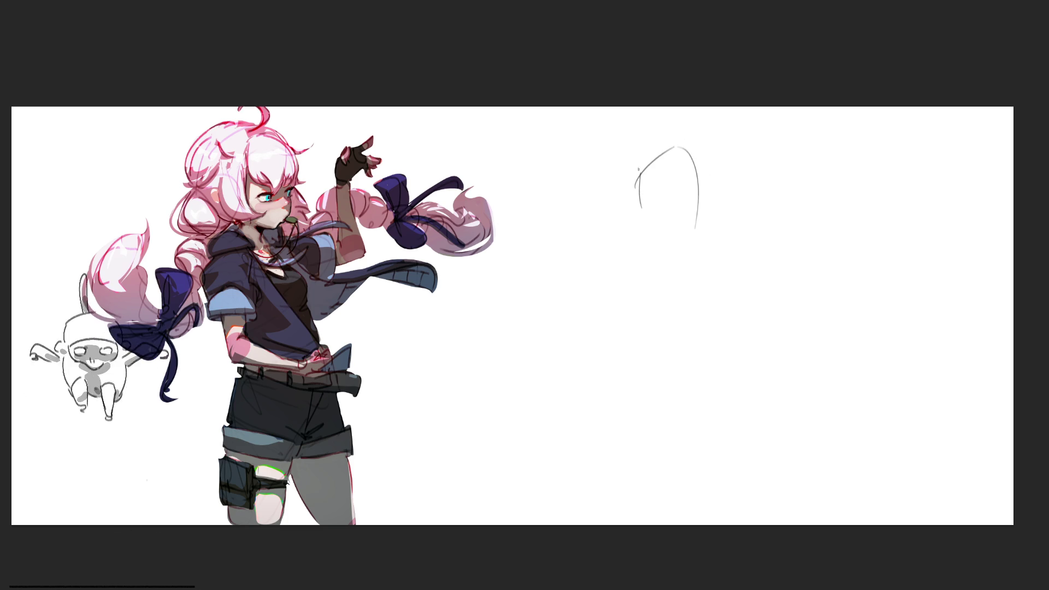
left_click_drag(636, 170, 646, 263)
mouse_move(615, 200)
left_mouse_down()
mouse_move(675, 134)
mouse_move(708, 225)
left_mouse_up()
left_click_drag(668, 284, 703, 274)
left_click_drag(723, 257, 711, 315)
mouse_move(648, 139)
left_mouse_down()
mouse_move(603, 203)
mouse_move(641, 281)
left_mouse_up()
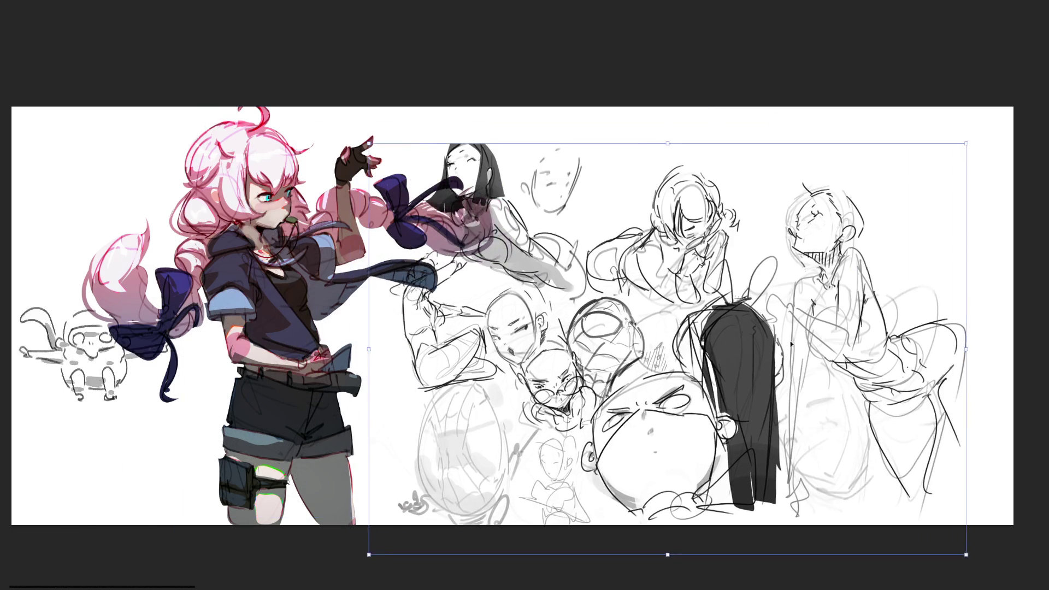
left_click_drag(820, 339, 824, 339)
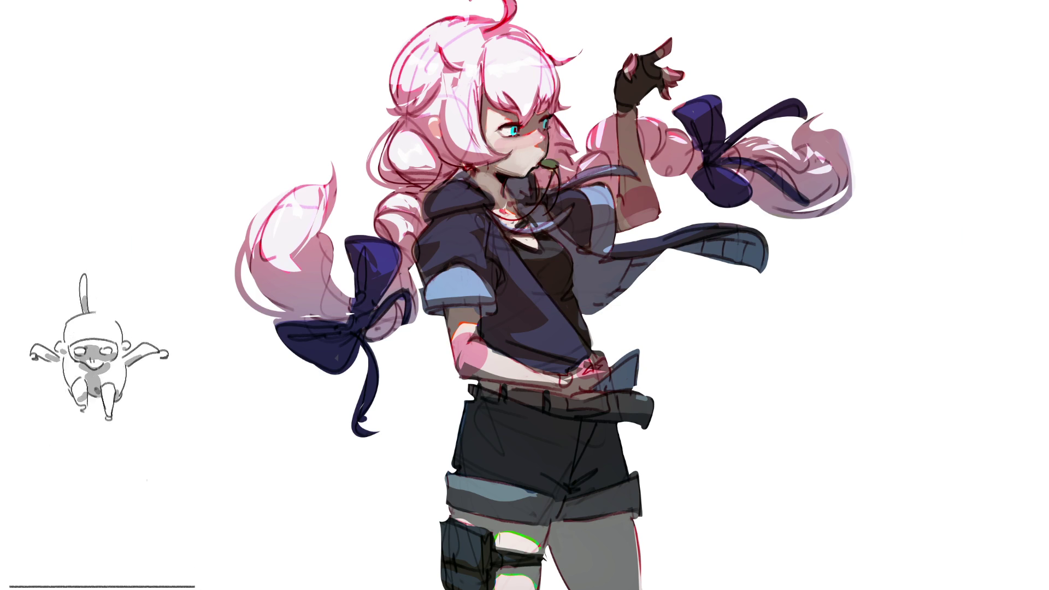
mouse_move(740, 328)
left_mouse_down()
mouse_move(772, 388)
mouse_move(758, 322)
mouse_move(746, 343)
mouse_move(819, 445)
left_mouse_up()
Step: Hand-letter the R and the final B stacked below the first B
mouse_move(770, 419)
left_mouse_down()
mouse_move(839, 407)
mouse_move(902, 442)
left_mouse_up()
left_click_drag(860, 474, 859, 519)
mouse_move(812, 466)
left_mouse_down()
mouse_move(834, 491)
mouse_move(729, 509)
left_mouse_up()
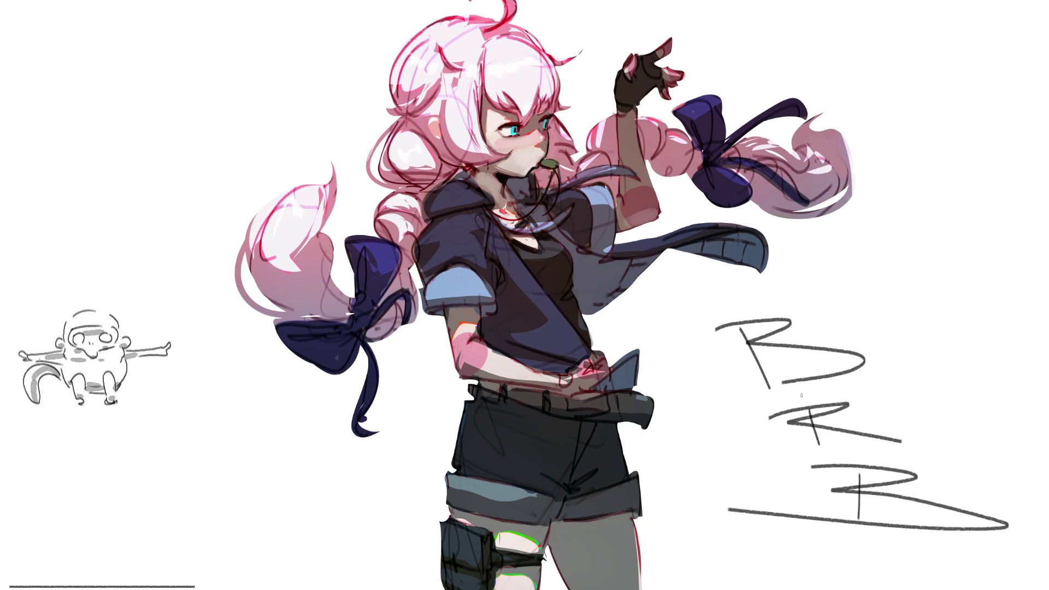
Step: Scribble over the BRB lettering, then undo strokes until that area is blank
mouse_move(866, 323)
left_mouse_down()
mouse_move(874, 481)
mouse_move(776, 525)
left_mouse_up()
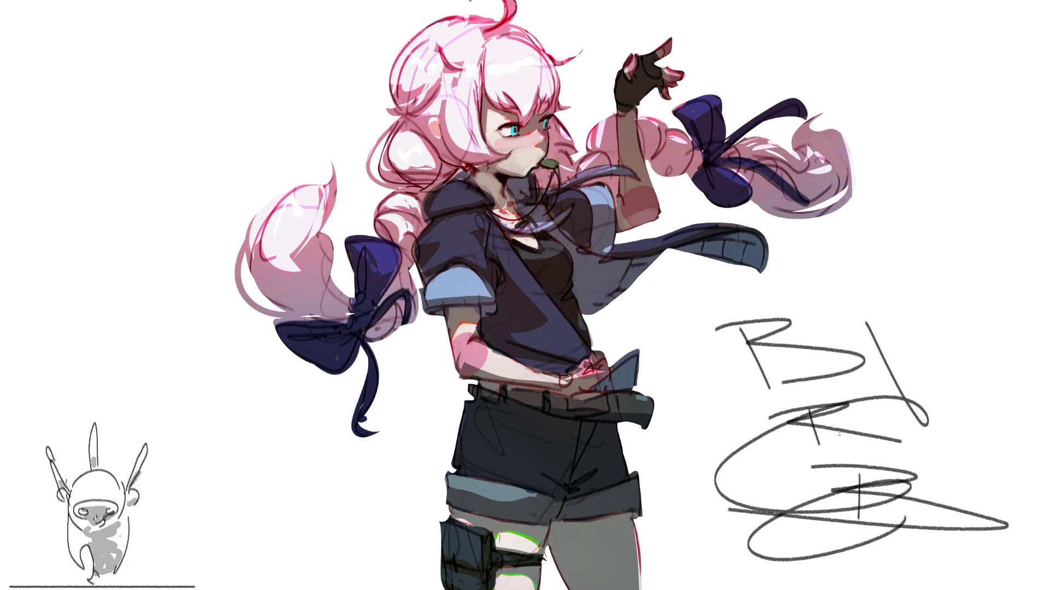
key("ctrl+z")
key("ctrl+z")
key("ctrl+z")
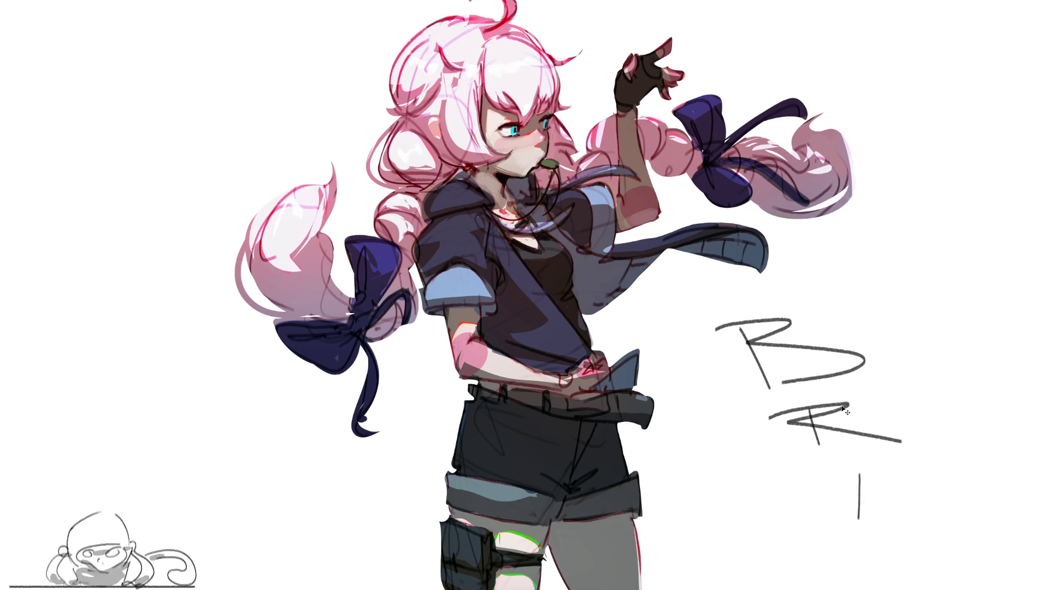
key("ctrl+z")
key("ctrl+z")
key("ctrl+z")
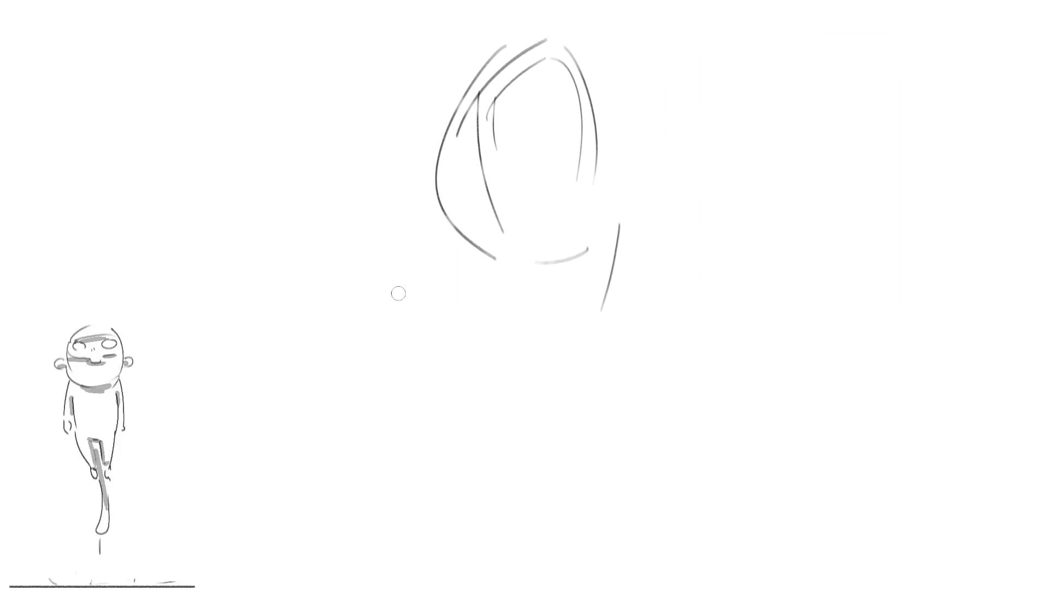
key("bracketright")
key("bracketright")
key("bracketright")
mouse_move(597, 153)
left_mouse_down()
mouse_move(485, 105)
mouse_move(499, 137)
left_mouse_up()
key("v")
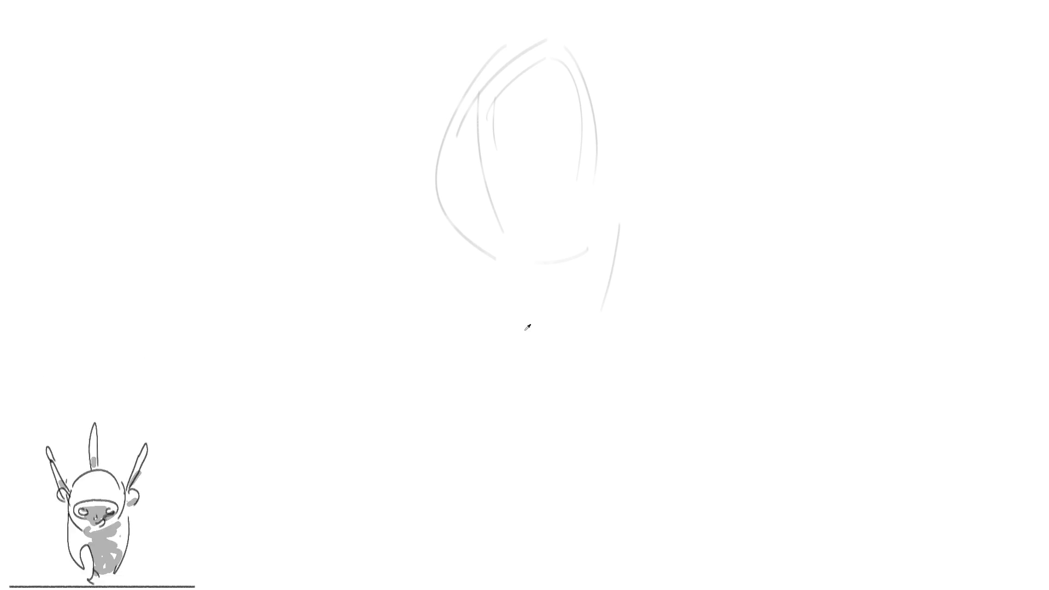
key("b")
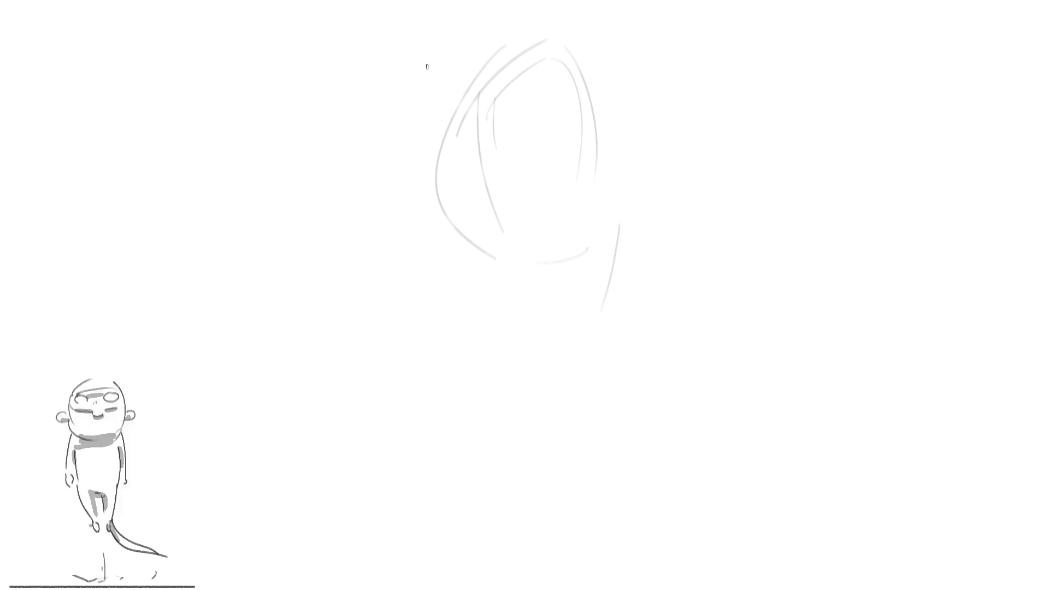
Step: Ink the main hair outline, a big looping left lock and a triangular eye mark
mouse_move(429, 39)
left_mouse_down()
mouse_move(387, 135)
mouse_move(417, 63)
mouse_move(420, 146)
mouse_move(459, 146)
mouse_move(413, 48)
left_mouse_up()
mouse_move(413, 45)
left_mouse_down()
mouse_move(391, 82)
mouse_move(416, 82)
mouse_move(358, 79)
mouse_move(378, 154)
mouse_move(308, 184)
mouse_move(341, 67)
mouse_move(304, 137)
mouse_move(317, 281)
left_mouse_up()
mouse_move(300, 181)
left_mouse_down()
mouse_move(355, 137)
mouse_move(337, 261)
mouse_move(312, 286)
left_mouse_up()
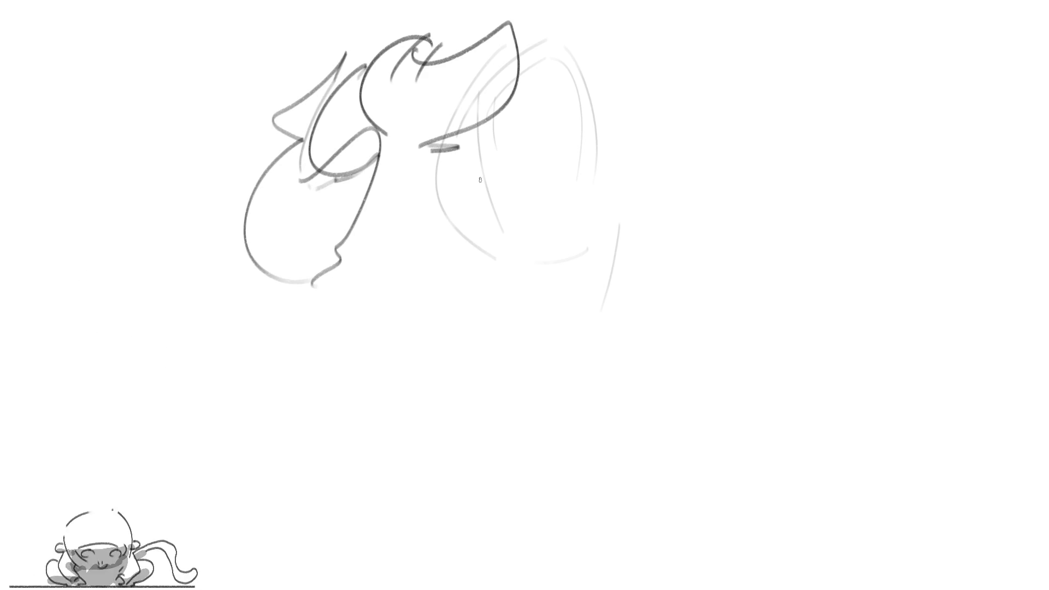
left_click_drag(451, 156, 472, 153)
left_click_drag(462, 166, 465, 151)
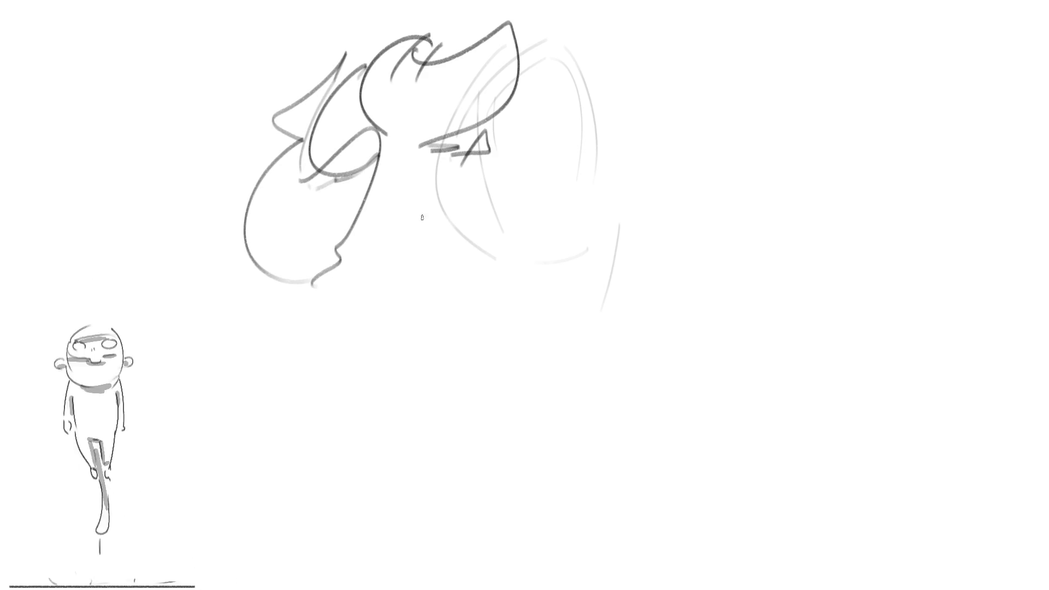
Step: Add a peaked stroke by the lower face, eye details, a cheek curve and a right-side arc
left_click_drag(375, 212, 350, 286)
key("ctrl+z")
left_click_drag(375, 232, 350, 257)
left_click_drag(460, 135, 451, 143)
left_click_drag(381, 178, 375, 183)
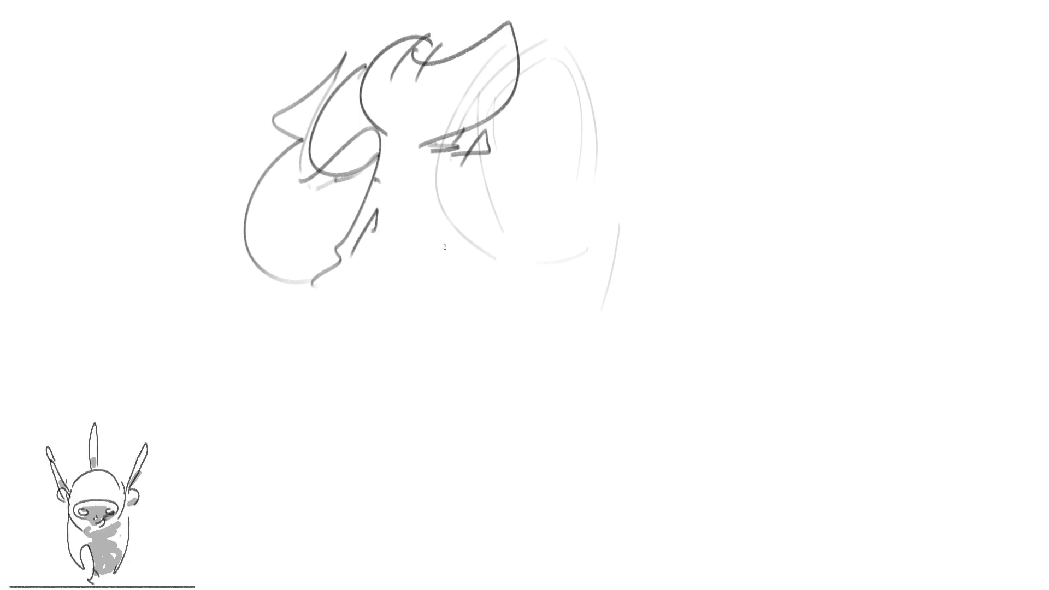
mouse_move(419, 248)
left_mouse_down()
mouse_move(399, 239)
mouse_move(375, 273)
mouse_move(400, 293)
left_mouse_up()
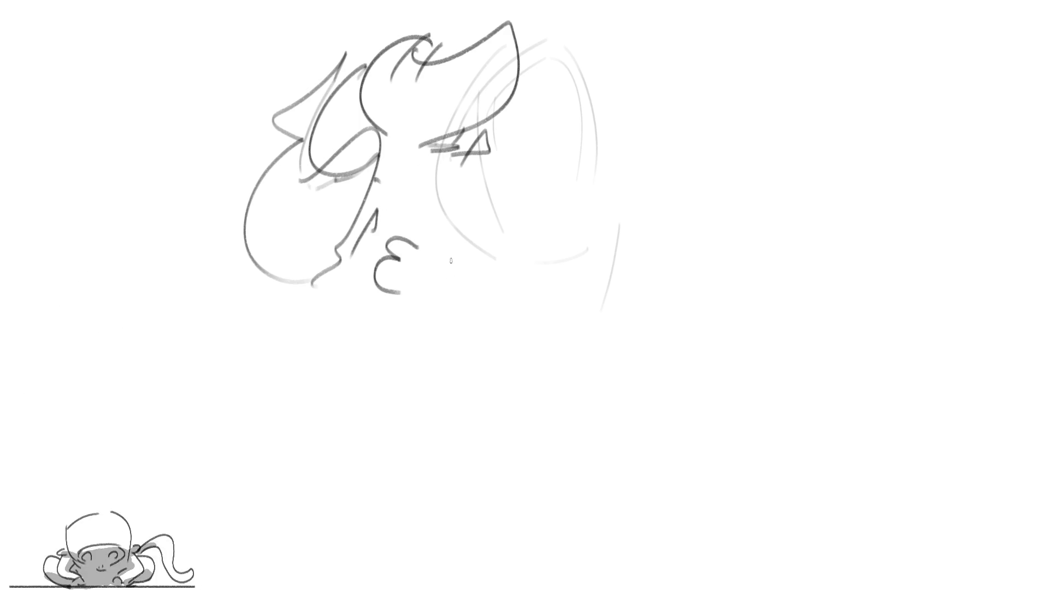
mouse_move(422, 235)
left_mouse_down()
mouse_move(466, 185)
mouse_move(501, 205)
mouse_move(517, 254)
left_mouse_up()
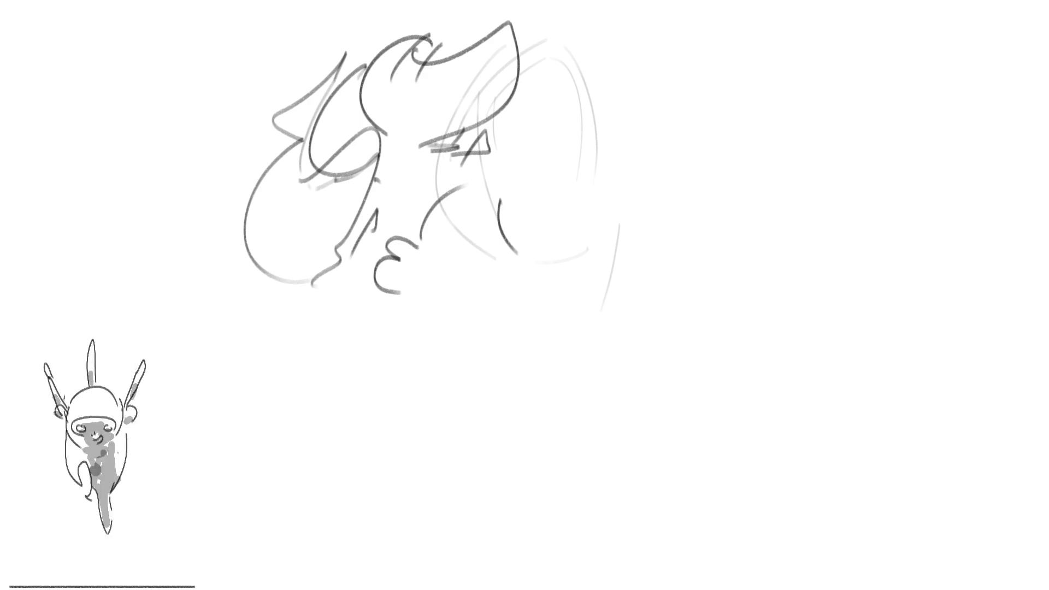
mouse_move(506, 198)
left_mouse_down()
mouse_move(566, 126)
mouse_move(619, 172)
left_mouse_up()
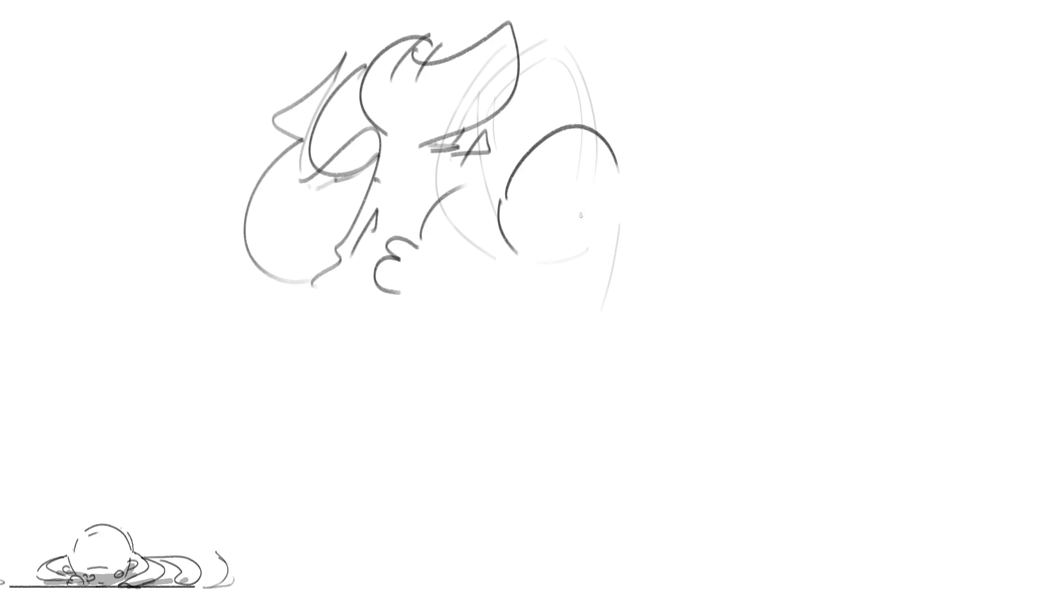